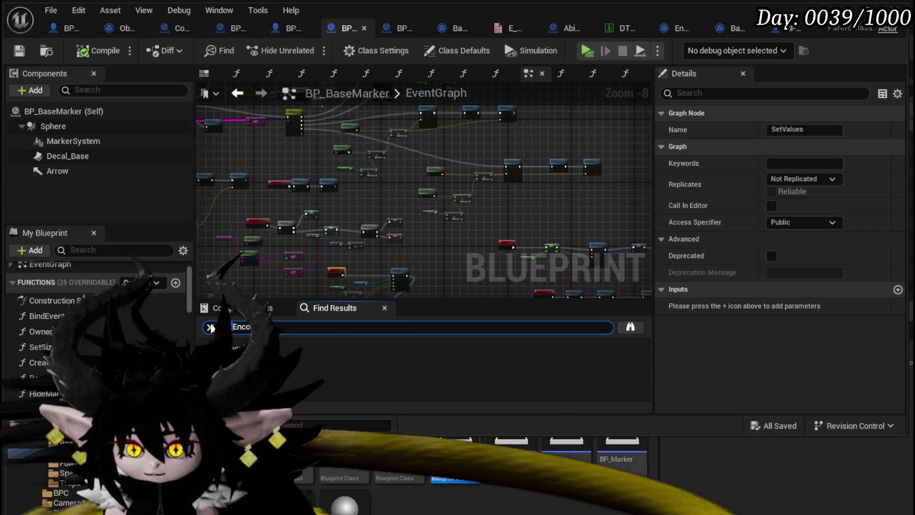
Open Combat_Manager's Enemy_SpawnLineAOE graph and select the SpawnActor BP AOE Line node.
scroll(367, 374, down, 3)
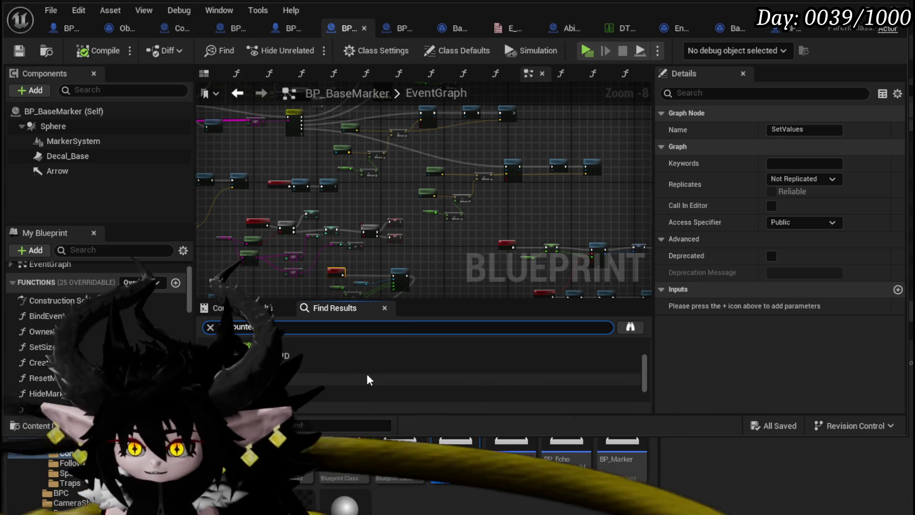
scroll(366, 372, up, 3)
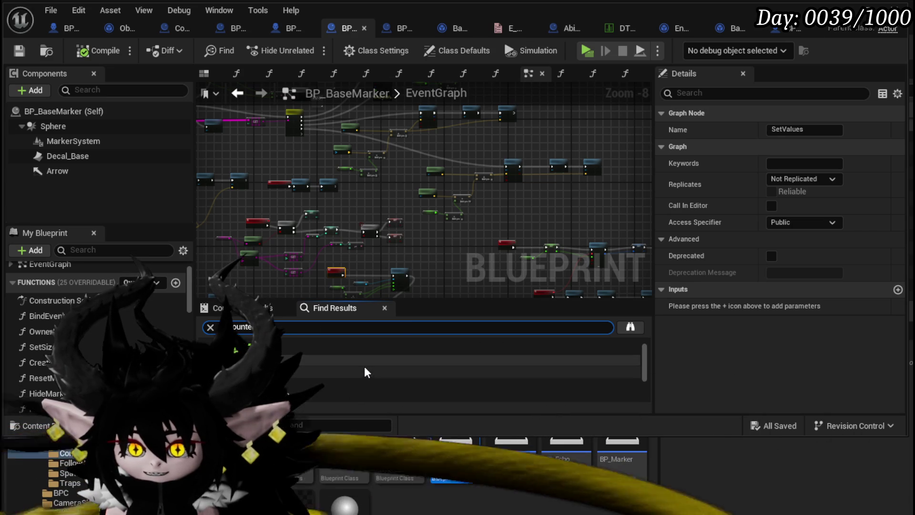
click(13, 54)
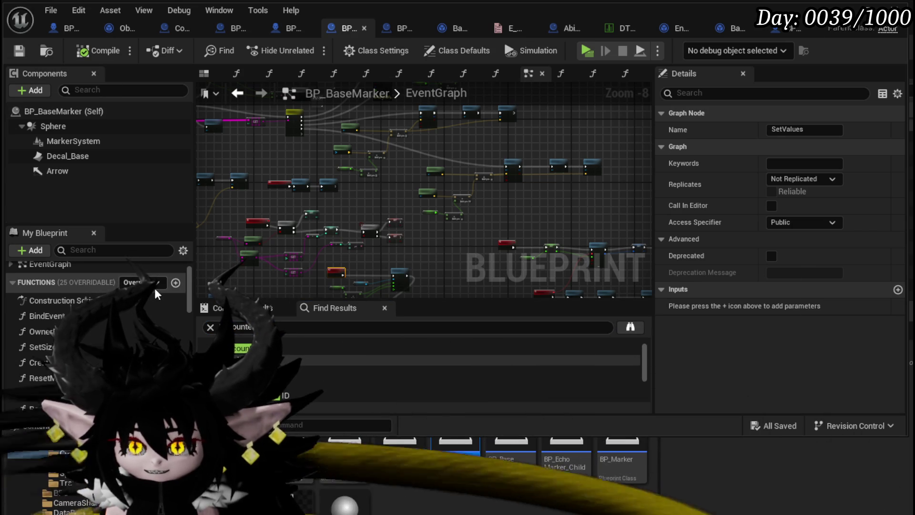
scroll(147, 332, down, 5)
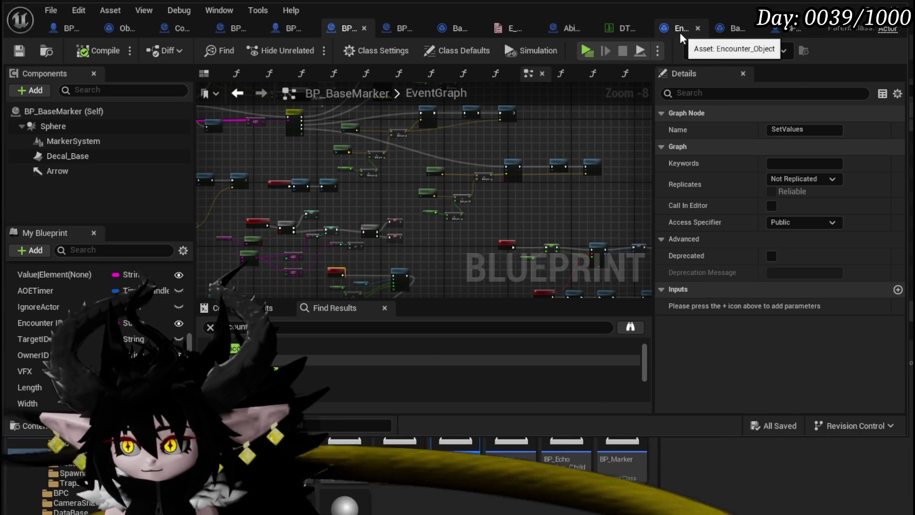
click(173, 27)
click(461, 211)
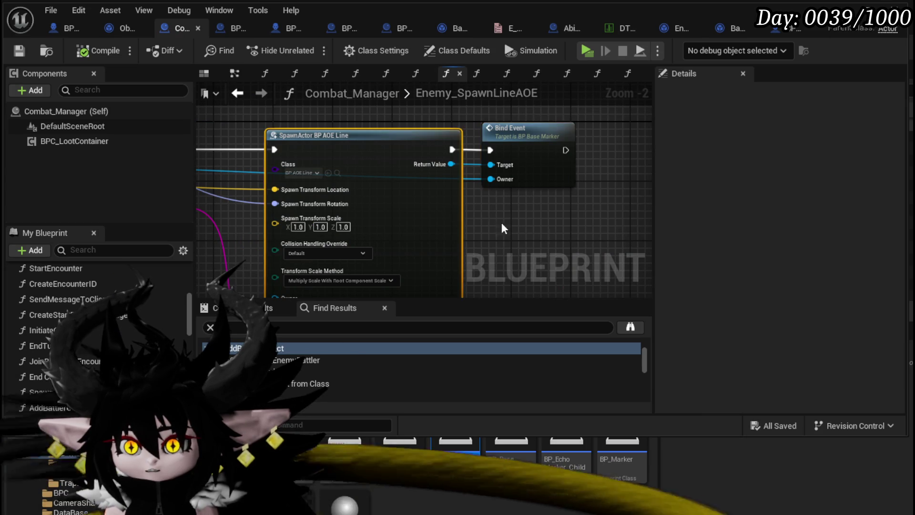
mouse_move(315, 247)
mouse_down()
mouse_move(323, 210)
mouse_move(432, 248)
mouse_up()
scroll(432, 247, down, 2)
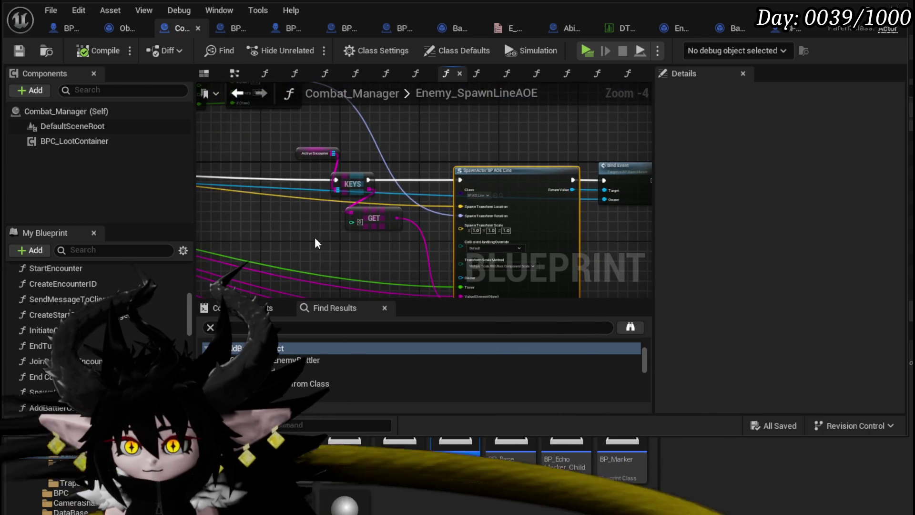
scroll(272, 225, up, 2)
scroll(297, 230, down, 2)
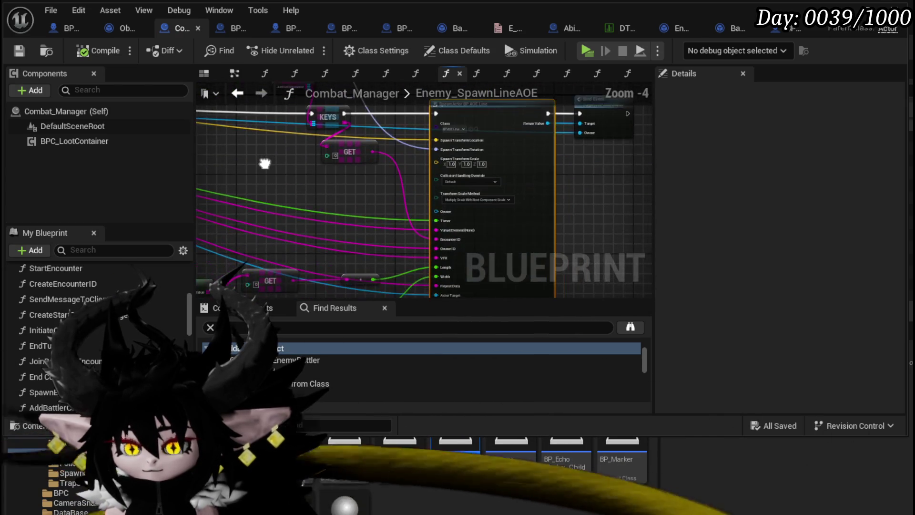
Inspect the Active Encounter, KEYS, GET, Get Ground and Make Array nodes feeding SpawnActor.
drag(295, 178, 340, 145)
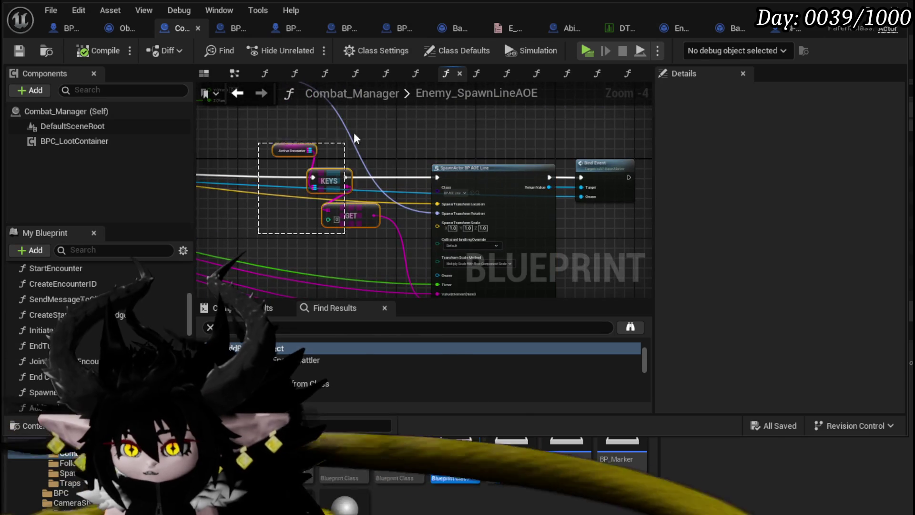
mouse_move(241, 198)
mouse_down()
mouse_move(550, 205)
mouse_move(338, 287)
mouse_move(292, 225)
mouse_move(331, 221)
mouse_up()
scroll(363, 224, up, 2)
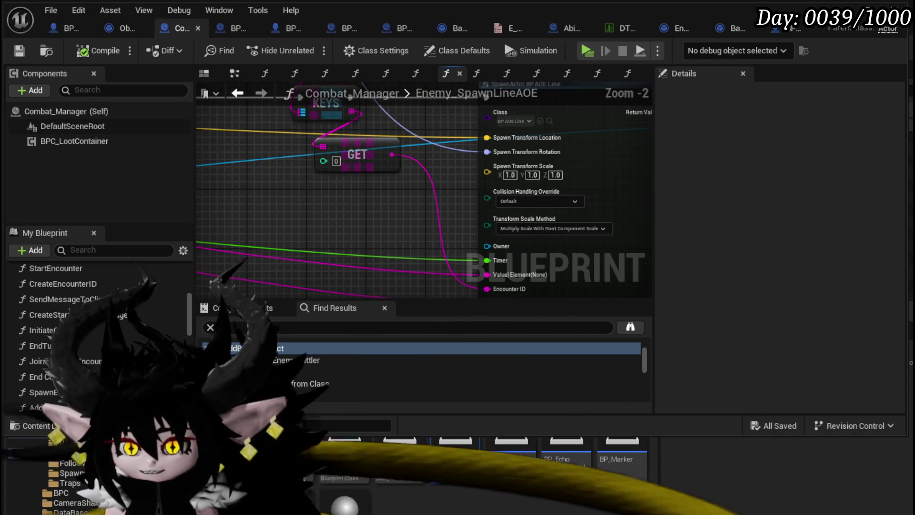
drag(388, 229, 325, 168)
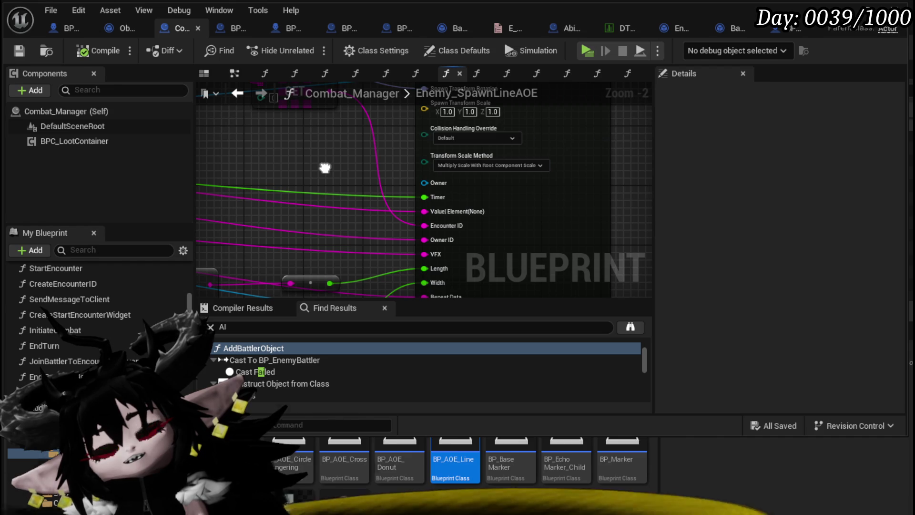
scroll(423, 210, down, 1)
mouse_move(423, 210)
mouse_down()
mouse_move(438, 221)
mouse_move(382, 286)
mouse_move(372, 259)
mouse_move(405, 274)
mouse_up()
drag(366, 125, 366, 124)
scroll(327, 204, down, 1)
mouse_move(327, 204)
mouse_down()
mouse_move(316, 178)
mouse_move(436, 208)
mouse_up()
drag(263, 175, 401, 102)
mouse_move(346, 217)
mouse_down()
mouse_move(323, 203)
mouse_move(347, 243)
mouse_move(305, 191)
mouse_move(466, 205)
mouse_up()
Save Combat_Manager and minimize the Blueprint editor to reveal the L_DungeonCreationTest level.
scroll(441, 204, down, 2)
scroll(320, 214, up, 4)
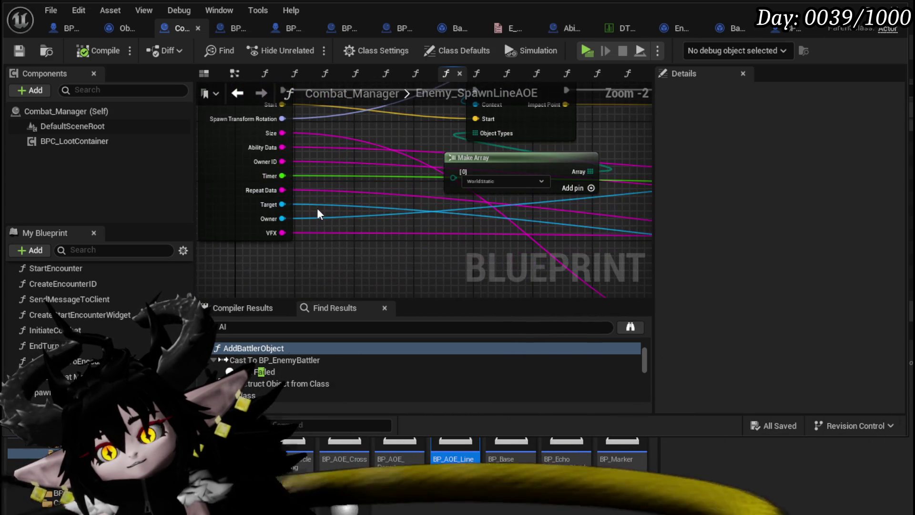
scroll(318, 210, down, 1)
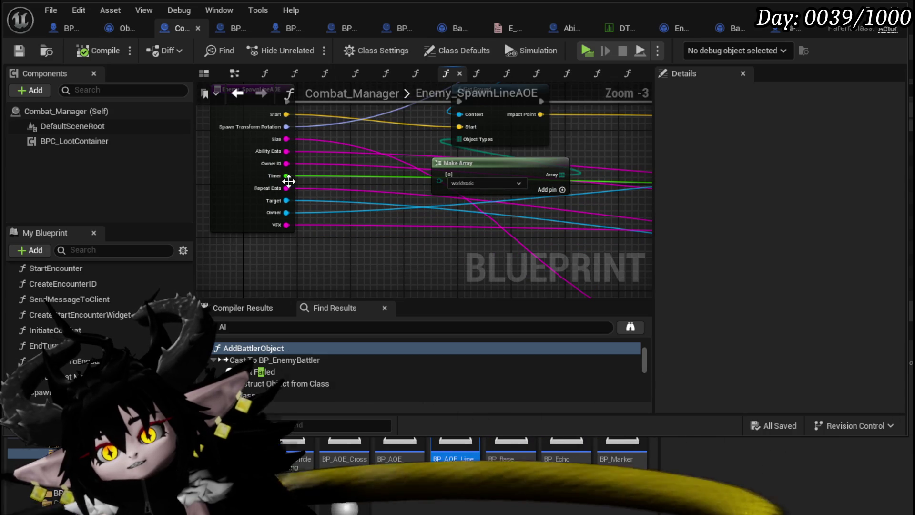
scroll(440, 214, down, 2)
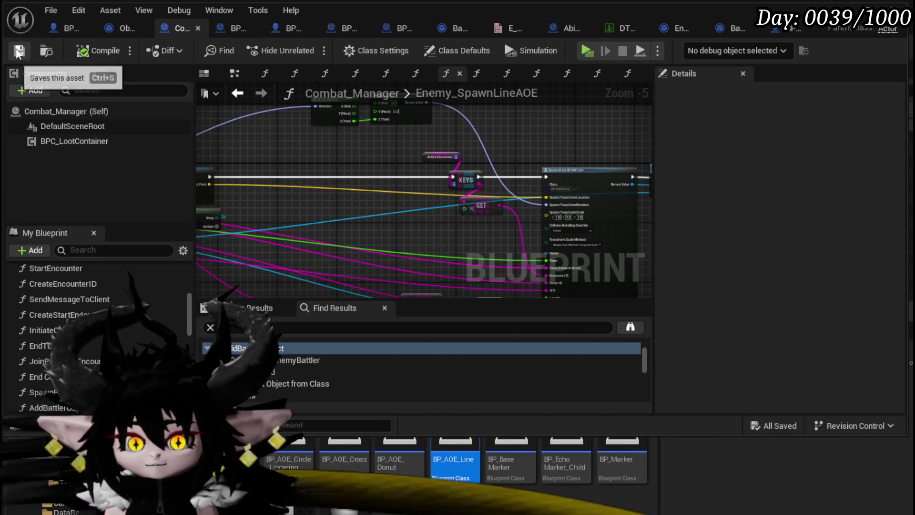
drag(490, 154, 504, 131)
click(504, 131)
click(19, 51)
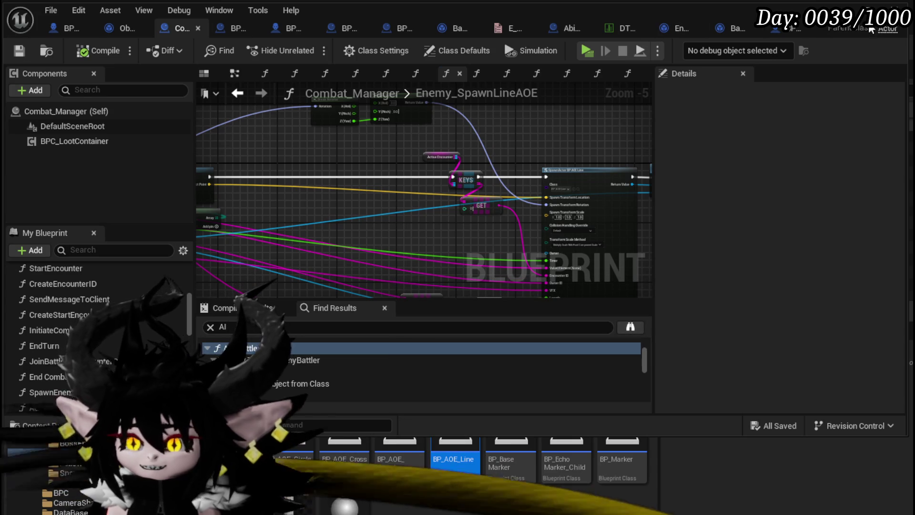
click(858, 9)
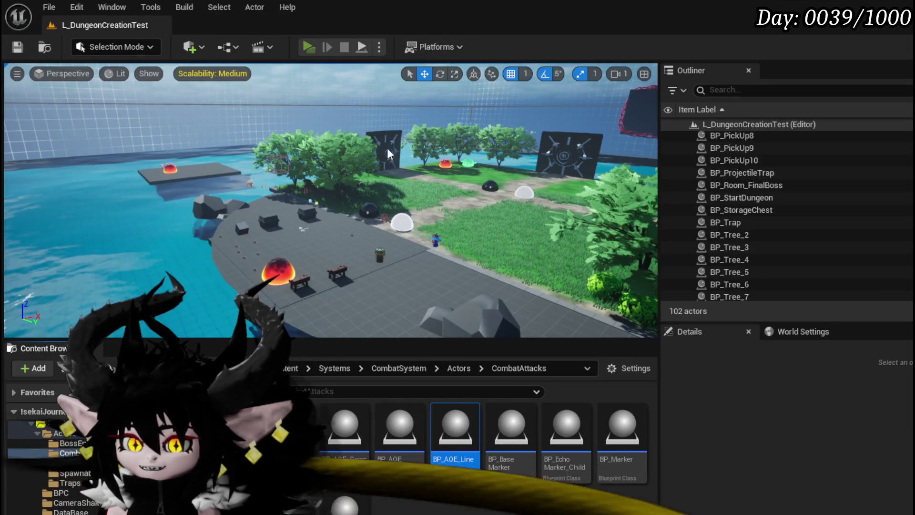
Start a play-test, remove the Switch on String node's breakpoint, and resume.
key(alt+p)
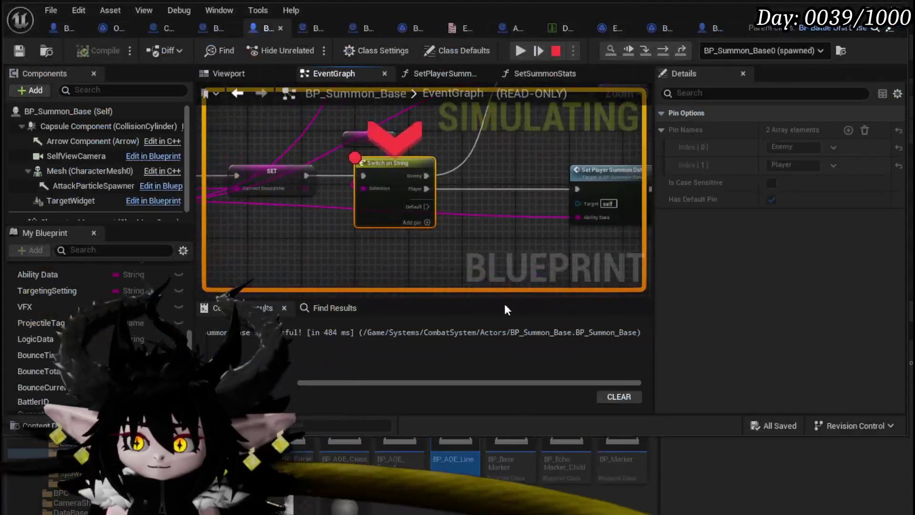
right_click(407, 173)
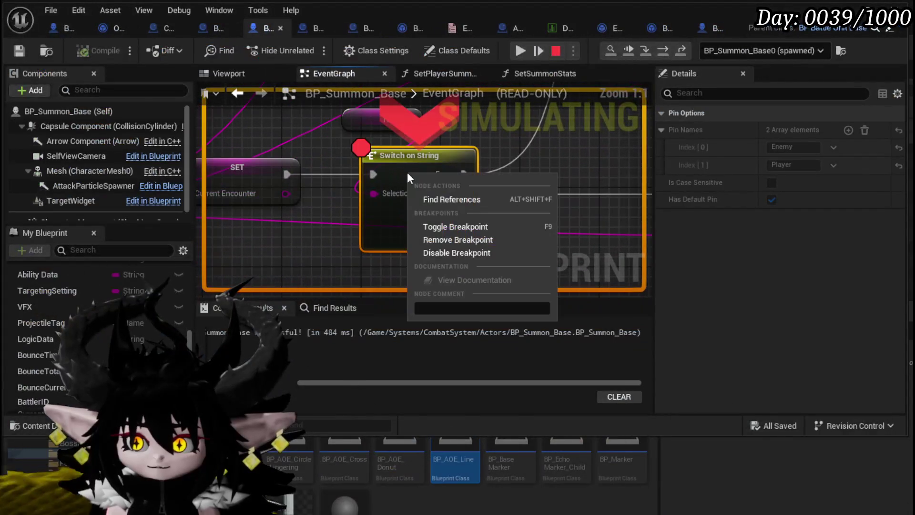
click(448, 238)
click(519, 52)
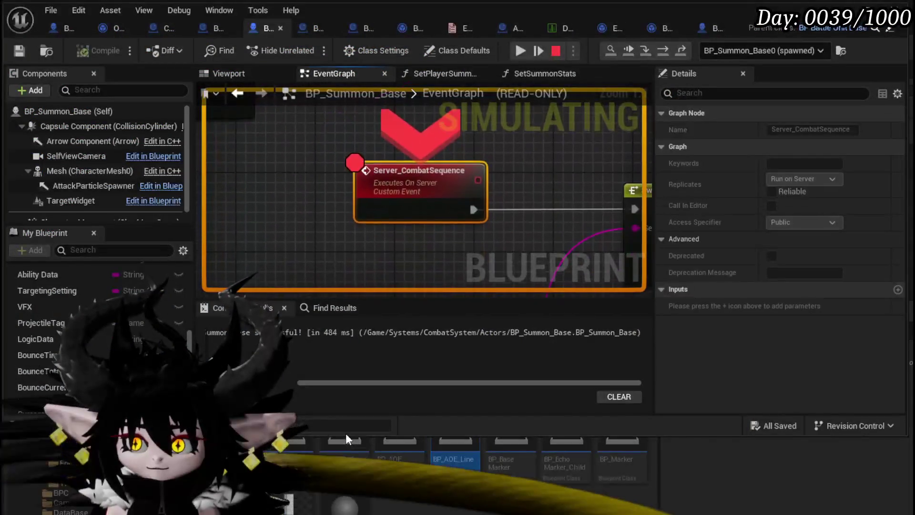
Remove the Server_CombatSequence node's breakpoint and resume the play session.
right_click(448, 200)
click(514, 269)
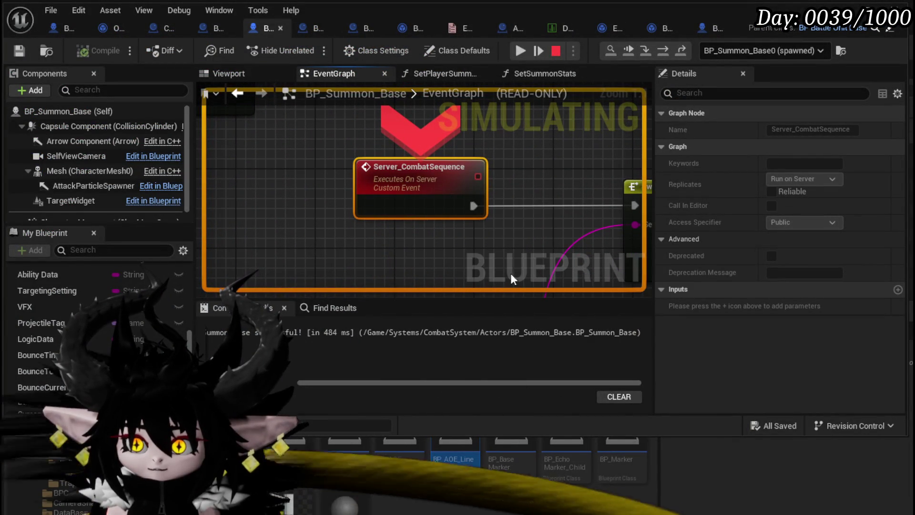
click(520, 50)
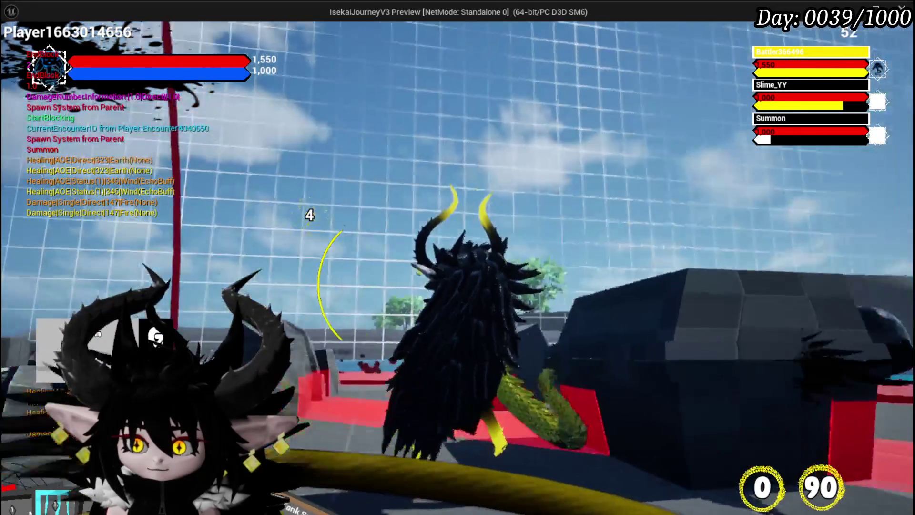
Cast Splash Move in the game, then stop the play-test and save the changed assets.
key(1)
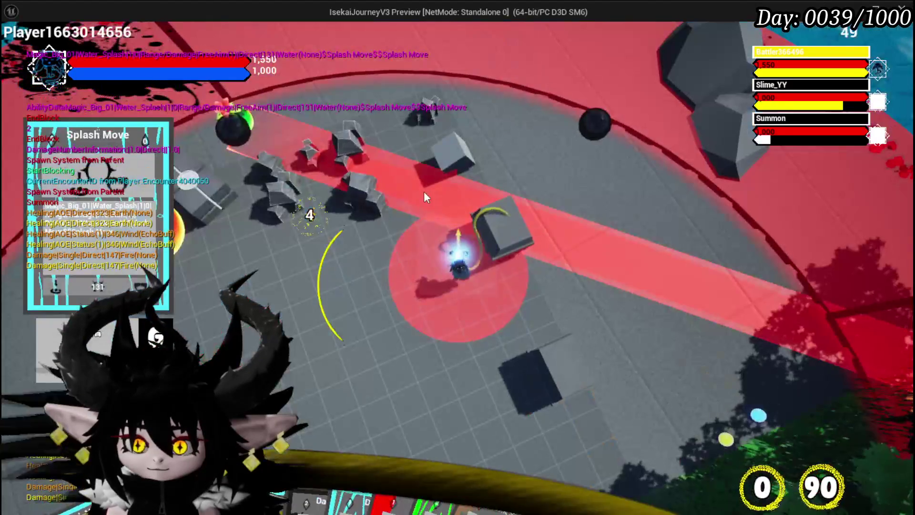
click(414, 199)
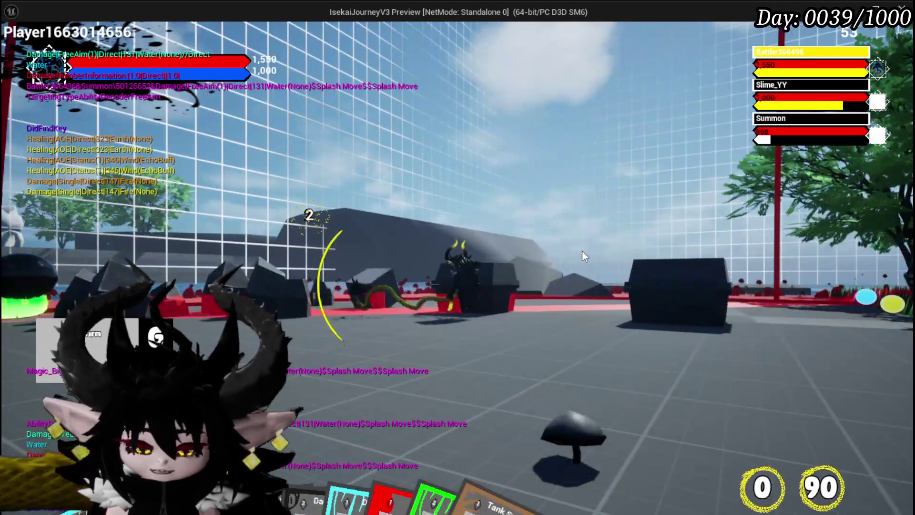
key(Escape)
key(ctrl+s)
scroll(514, 128, down, 6)
drag(502, 122, 291, 218)
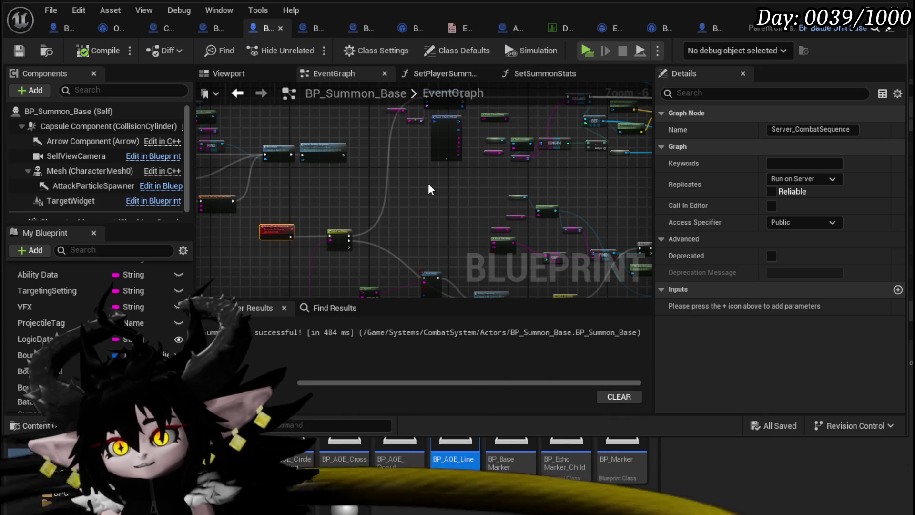
Go up to the Actors folder in the Content Browser and open BP_Summon_Enemy.
mouse_move(428, 185)
mouse_down()
mouse_move(437, 221)
mouse_move(447, 184)
mouse_move(534, 195)
mouse_up()
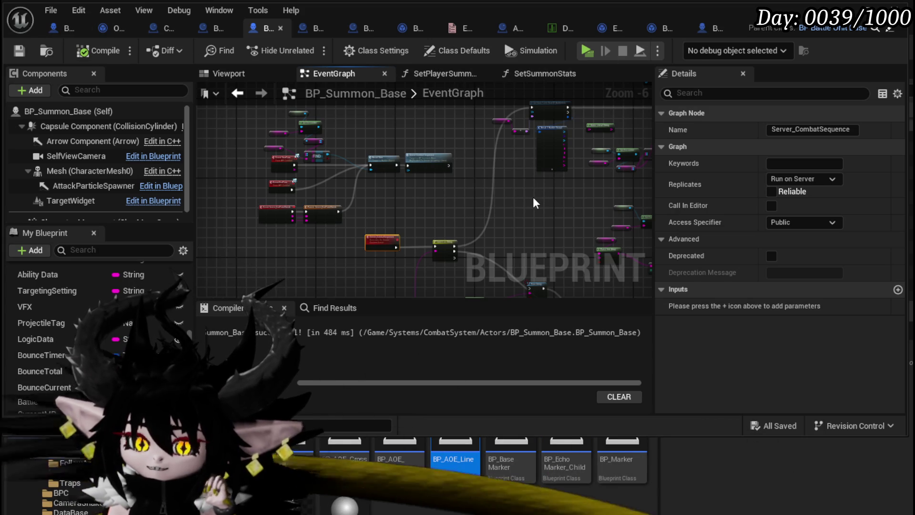
click(867, 14)
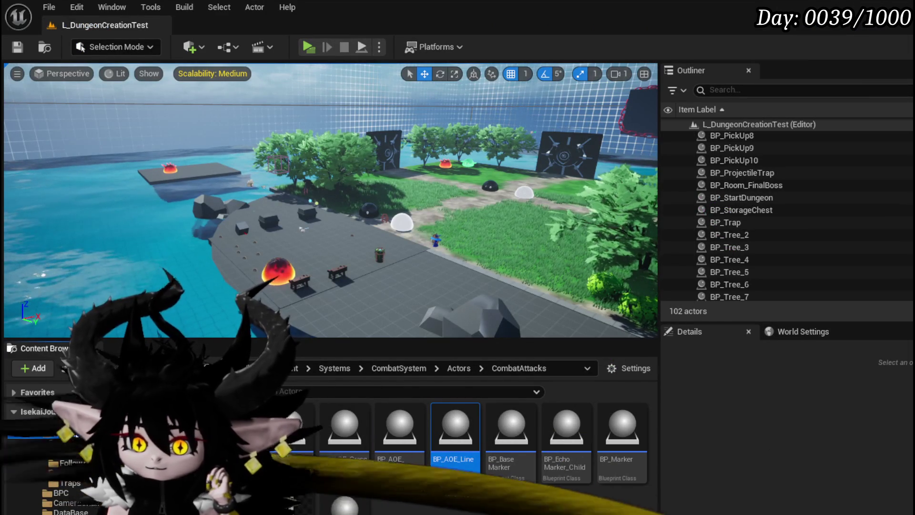
click(59, 432)
right_click(399, 503)
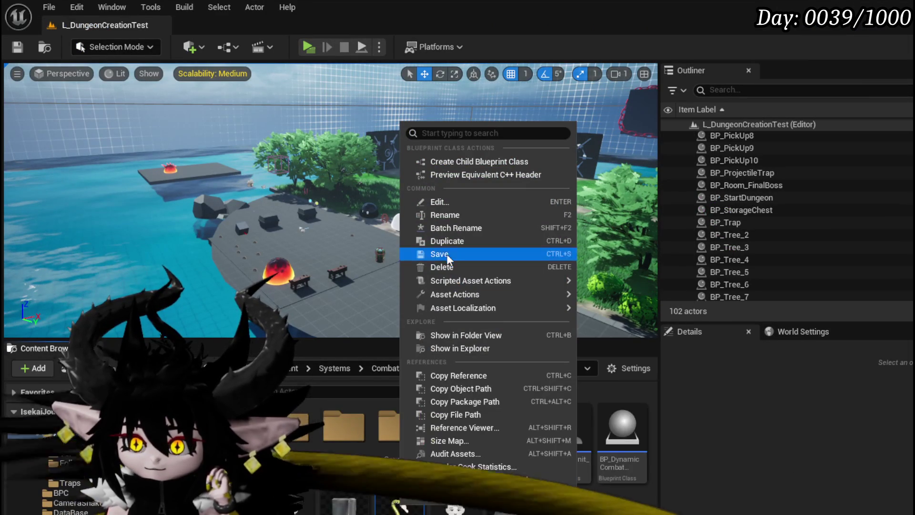
click(444, 244)
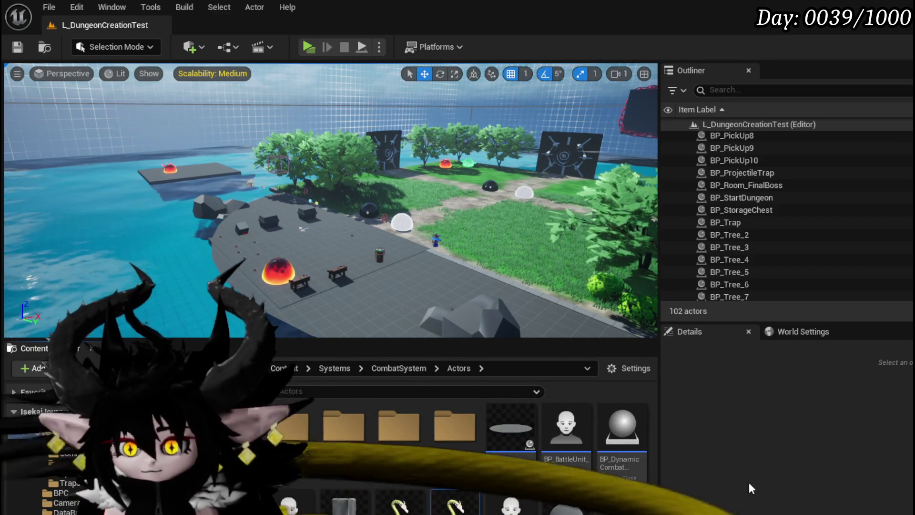
double_click(471, 508)
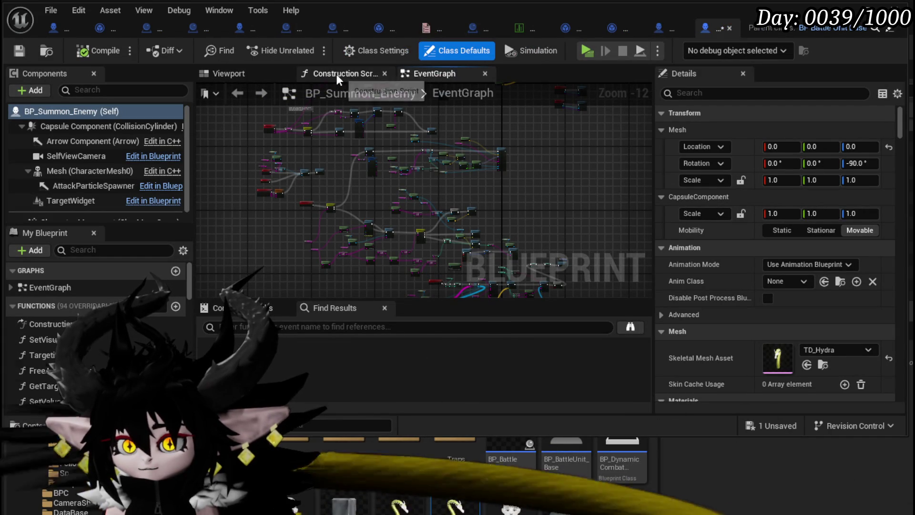
Reparent BP_Summon_Enemy to BP_EnemyBattler in Class Settings.
click(389, 54)
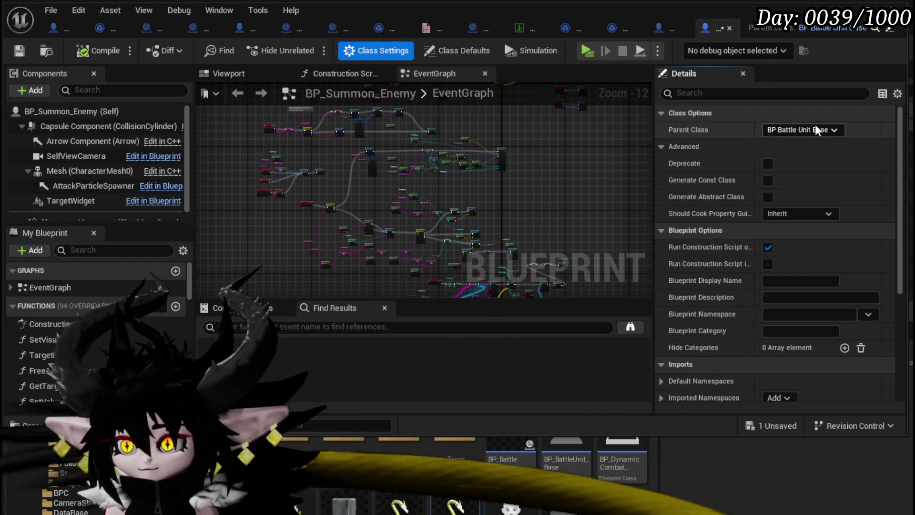
click(816, 130)
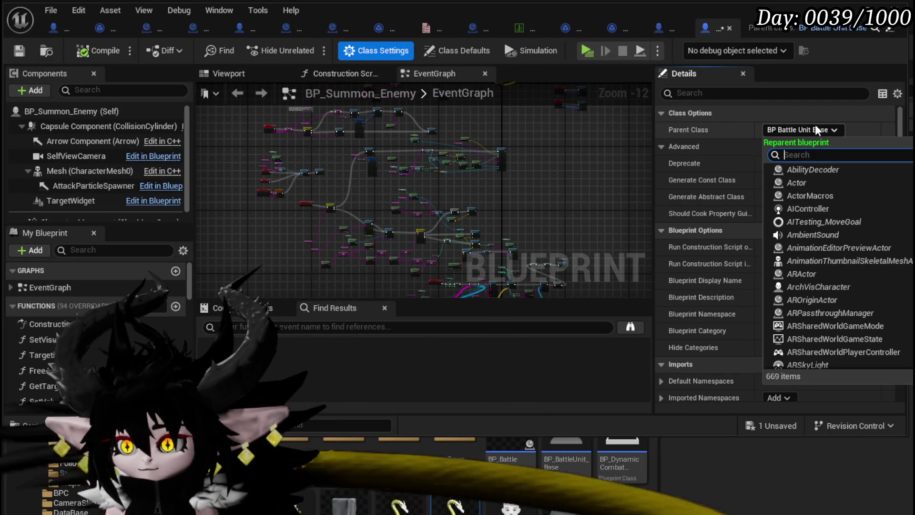
text(Enemy)
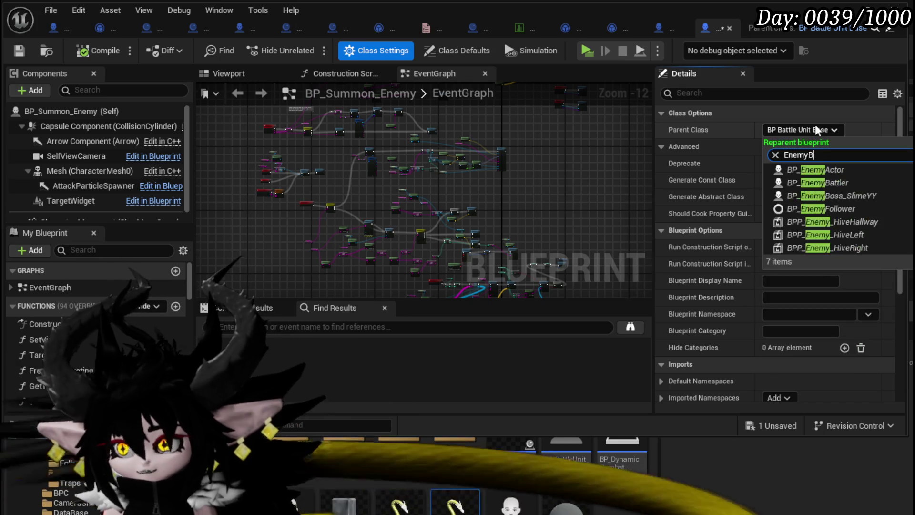
text(B)
click(829, 167)
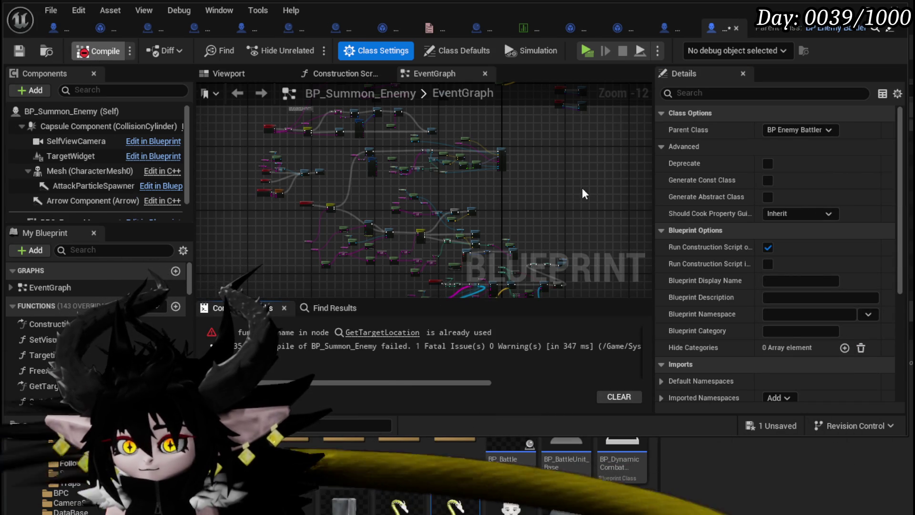
Delete the duplicate GetTargetLocation function, then recompile and save the blueprint.
click(367, 333)
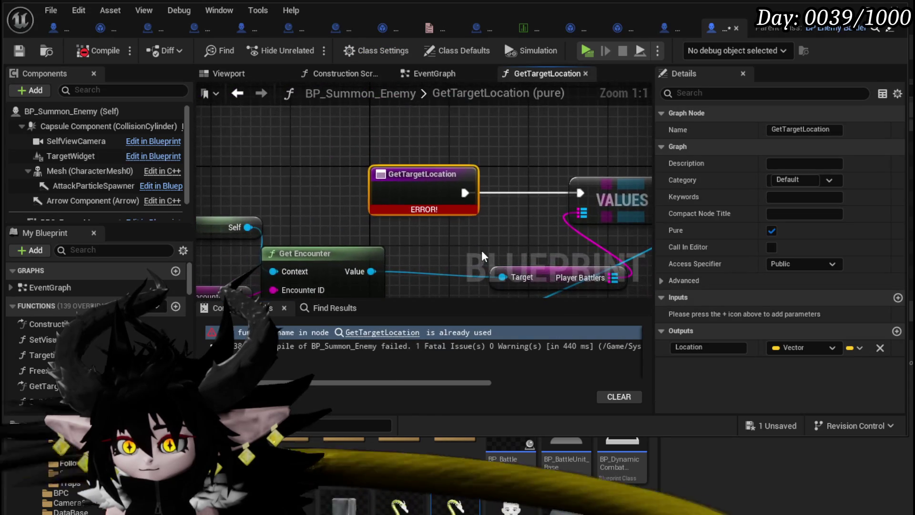
scroll(482, 250, down, 3)
mouse_move(482, 250)
mouse_down()
mouse_move(363, 241)
mouse_move(184, 285)
mouse_up()
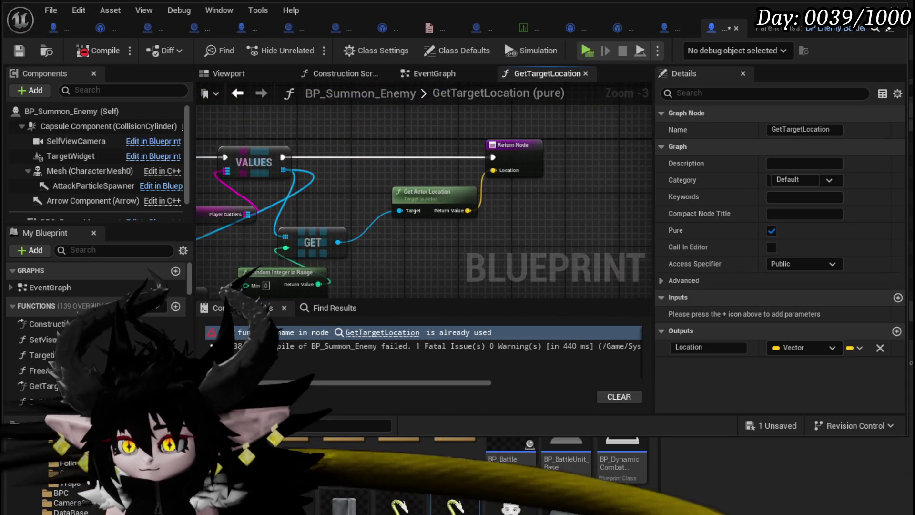
drag(155, 193, 399, 190)
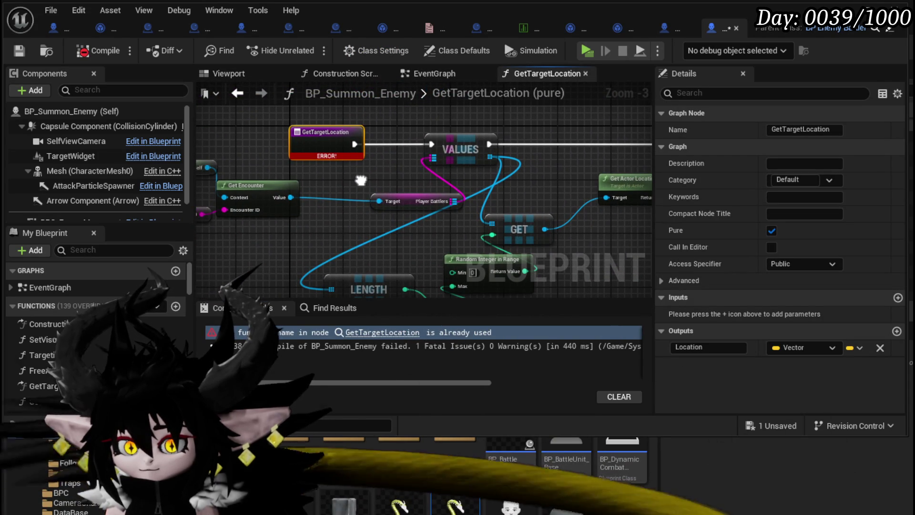
scroll(128, 331, down, 3)
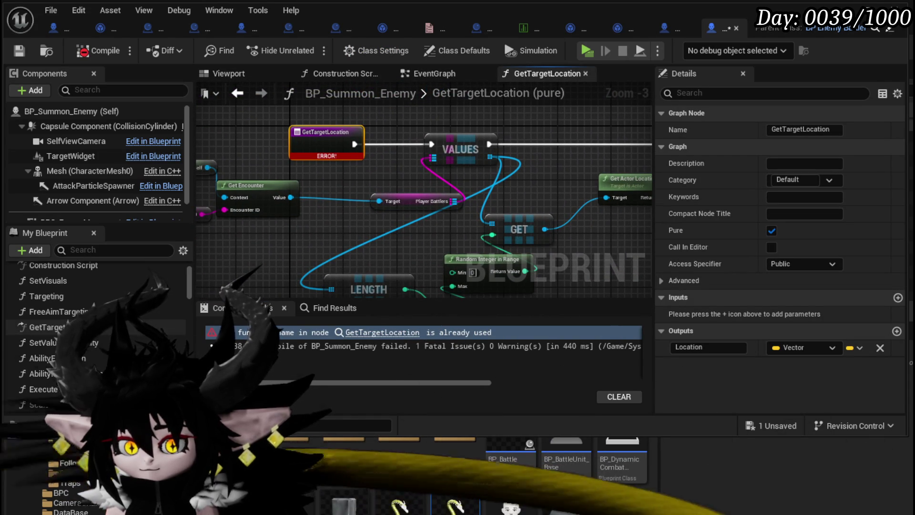
click(128, 331)
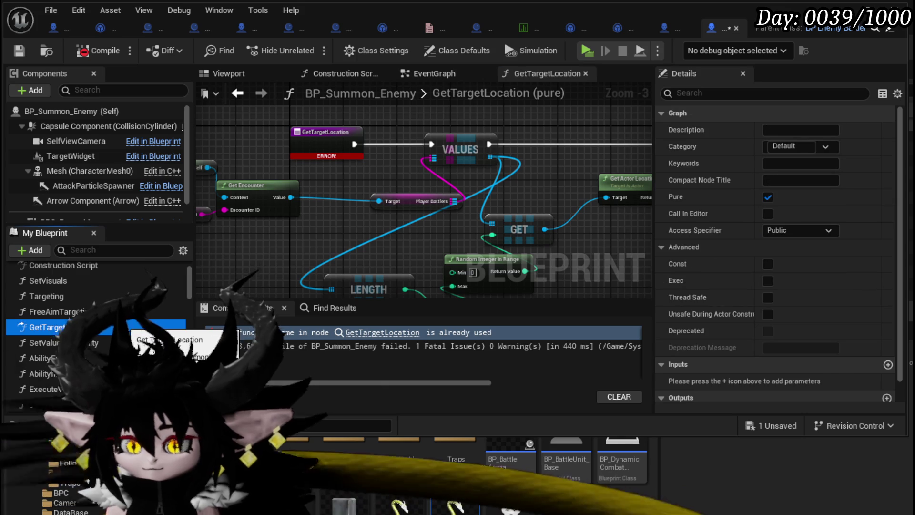
key(Delete)
click(86, 52)
click(20, 50)
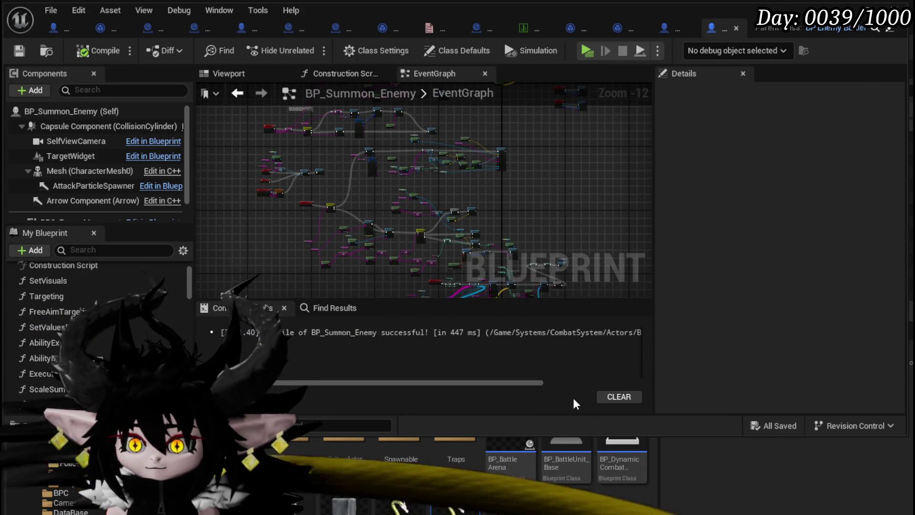
Look over the event graph's StartTurn and EndTurn events.
scroll(360, 205, up, 2)
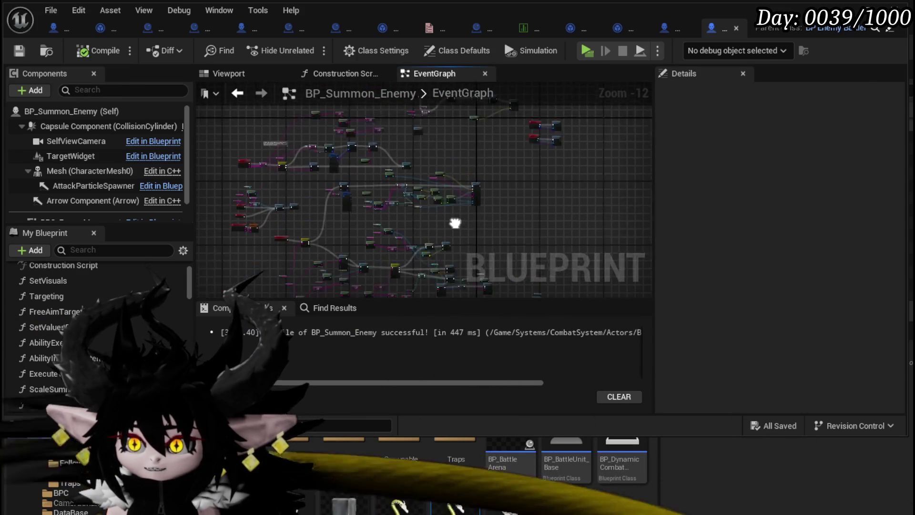
scroll(362, 202, up, 3)
mouse_move(408, 211)
mouse_down()
mouse_move(257, 134)
mouse_move(256, 250)
mouse_up()
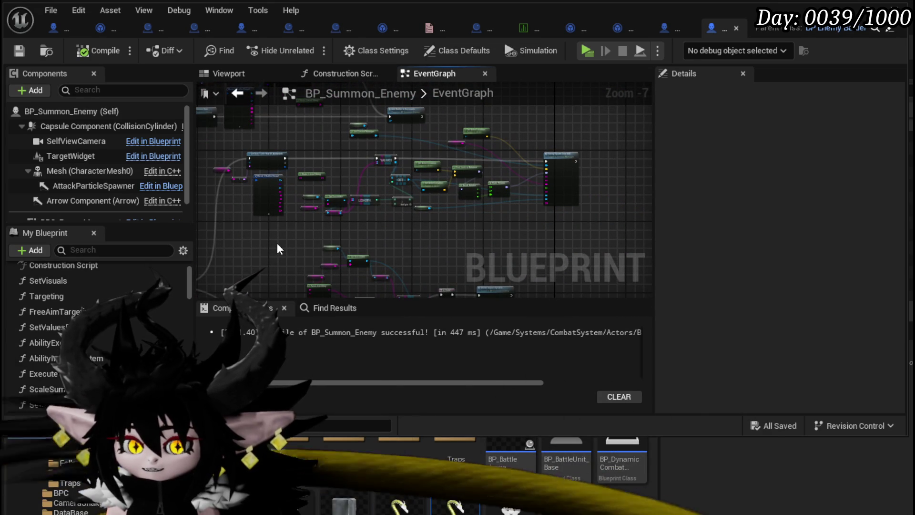
mouse_move(277, 242)
mouse_down()
mouse_move(534, 270)
mouse_move(520, 183)
mouse_move(493, 213)
mouse_move(511, 259)
mouse_up()
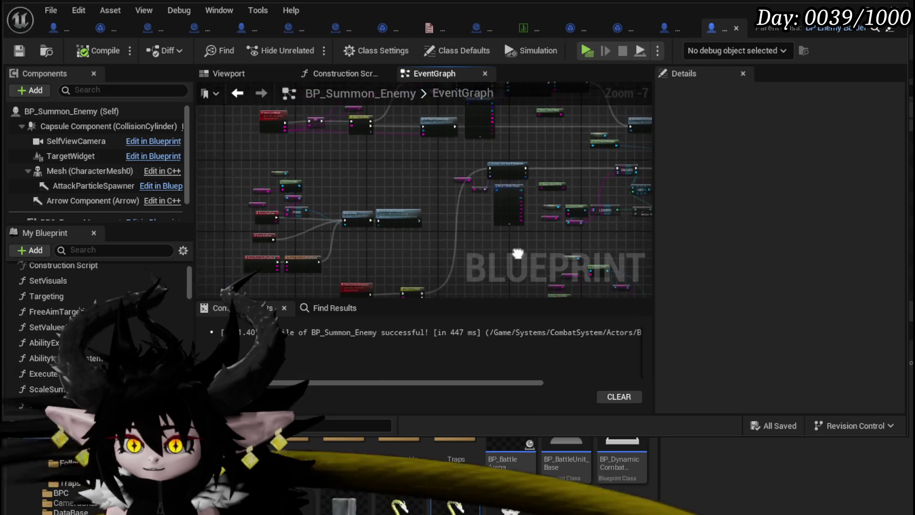
scroll(510, 259, up, 3)
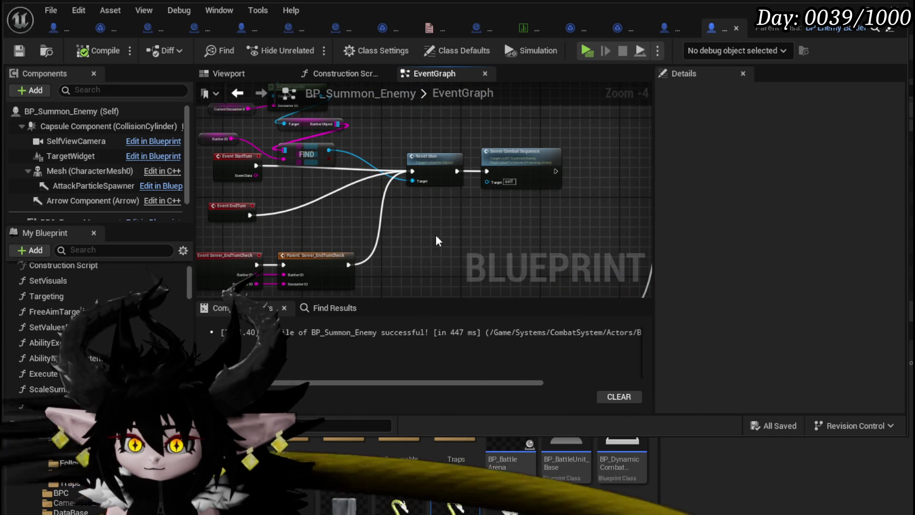
scroll(435, 234, down, 2)
mouse_move(436, 234)
mouse_down()
mouse_move(351, 200)
mouse_move(313, 244)
mouse_up()
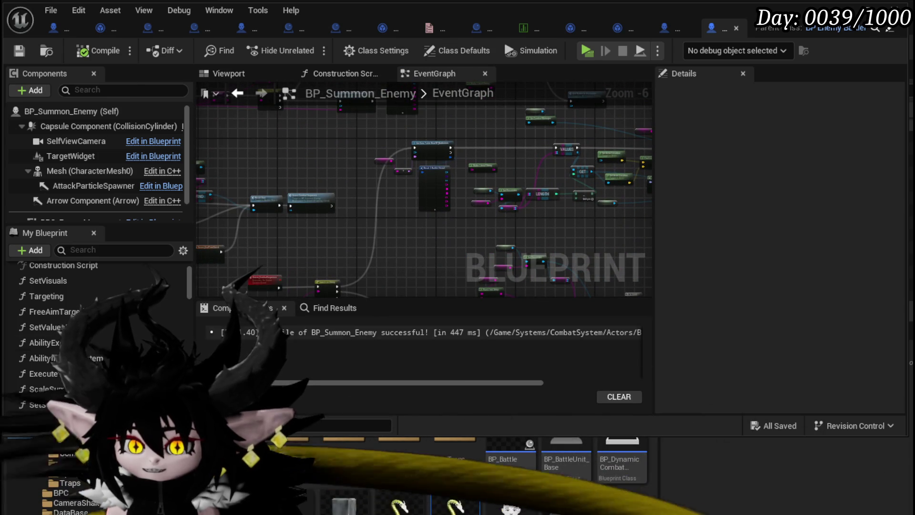
scroll(111, 285, down, 8)
scroll(110, 284, up, 5)
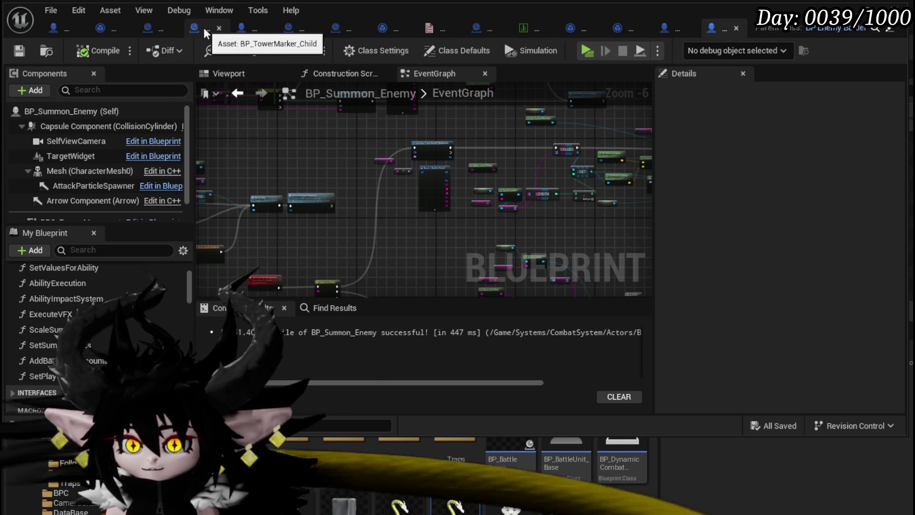
Switch to Combat_Manager and open its SpawnEnemyBattler function graph.
click(153, 29)
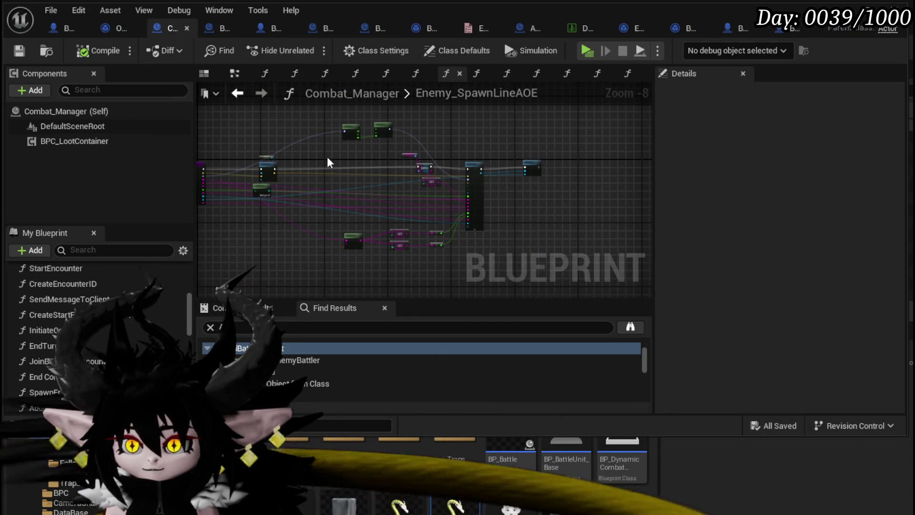
scroll(480, 160, up, 4)
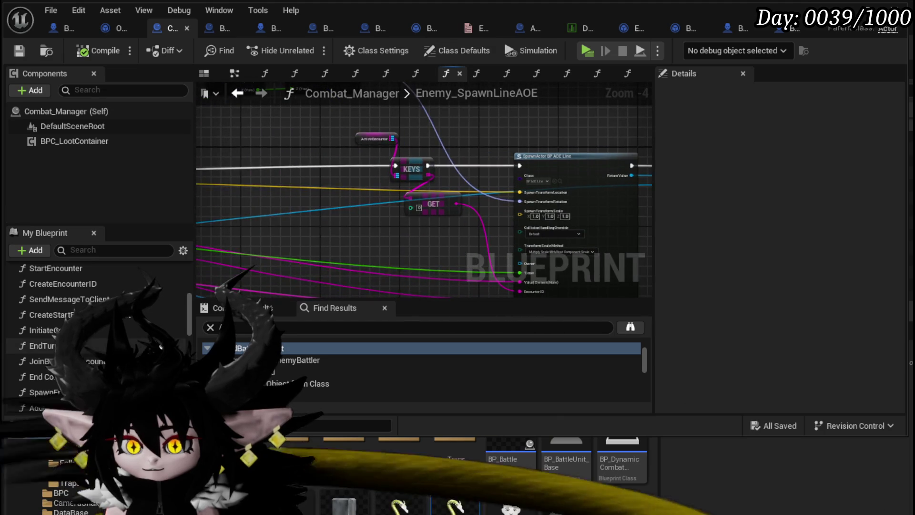
scroll(137, 325, down, 3)
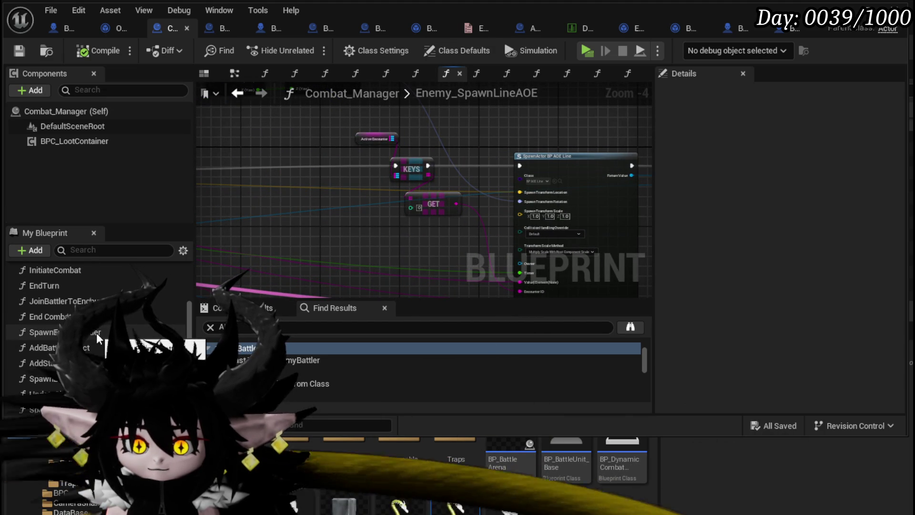
double_click(96, 333)
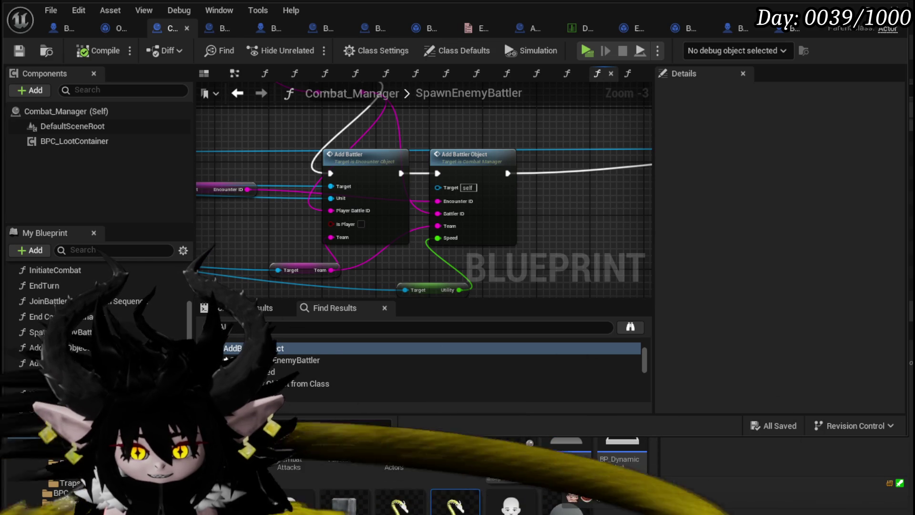
Inspect SpawnEnemyBattler's SpawnActor, DT_BattlerInfo data table and Add Battler nodes.
scroll(568, 228, down, 2)
mouse_move(397, 204)
mouse_down()
mouse_move(301, 265)
mouse_move(370, 204)
mouse_move(391, 224)
mouse_move(419, 230)
mouse_move(369, 220)
mouse_move(437, 218)
mouse_move(408, 277)
mouse_up()
mouse_move(276, 206)
mouse_down()
mouse_move(413, 154)
mouse_move(547, 175)
mouse_move(525, 210)
mouse_move(347, 205)
mouse_move(535, 188)
mouse_move(236, 173)
mouse_up()
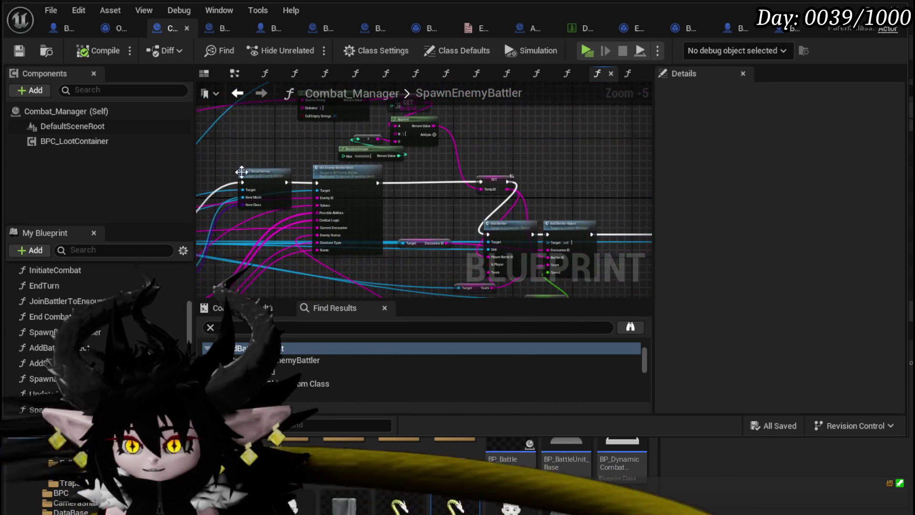
scroll(302, 156, up, 4)
scroll(303, 162, down, 2)
mouse_move(303, 162)
mouse_down()
mouse_move(429, 172)
mouse_move(235, 133)
mouse_move(538, 181)
mouse_move(328, 149)
mouse_move(419, 196)
mouse_up()
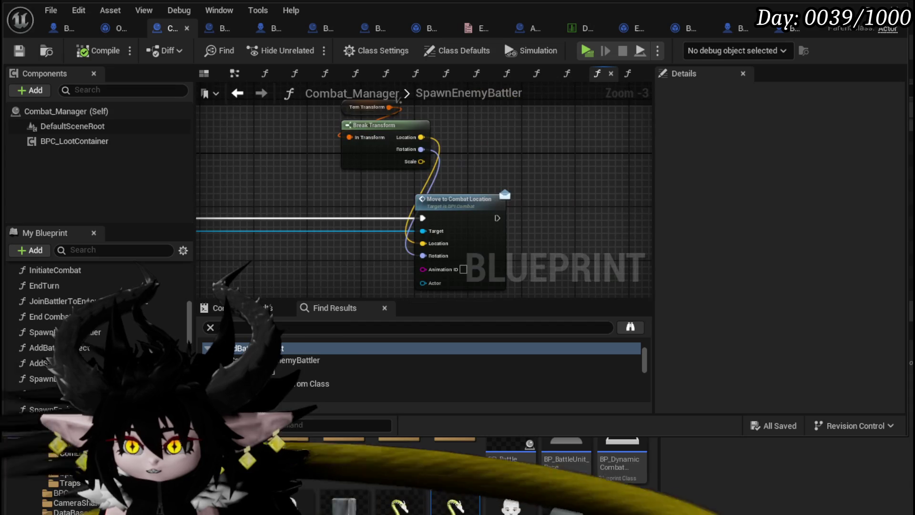
scroll(541, 198, down, 4)
drag(514, 208, 572, 110)
scroll(387, 157, up, 1)
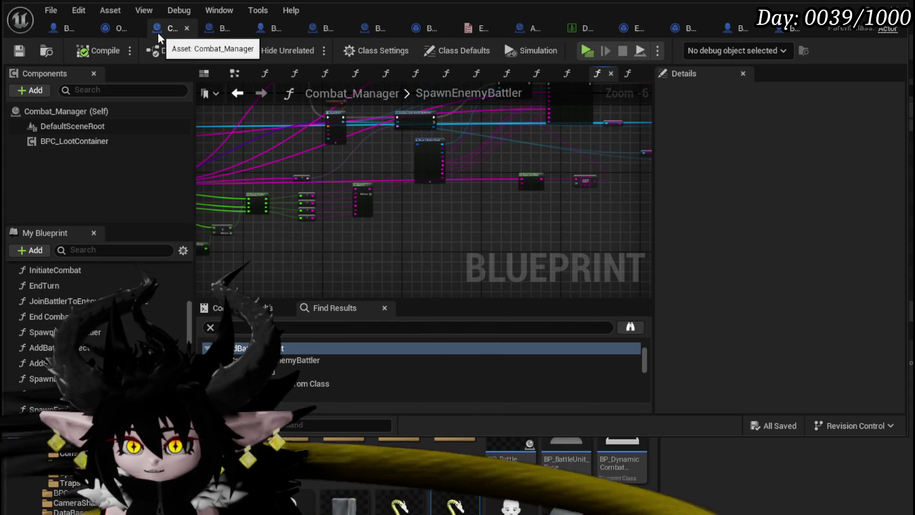
scroll(384, 190, up, 5)
Review the entry node, SpawnActor and Break S Battler Info nodes of SpawnEnemyBattler.
mouse_move(330, 193)
mouse_down()
mouse_move(443, 206)
mouse_move(261, 293)
mouse_move(198, 195)
mouse_up()
scroll(262, 292, down, 3)
scroll(318, 164, up, 4)
drag(528, 195, 474, 115)
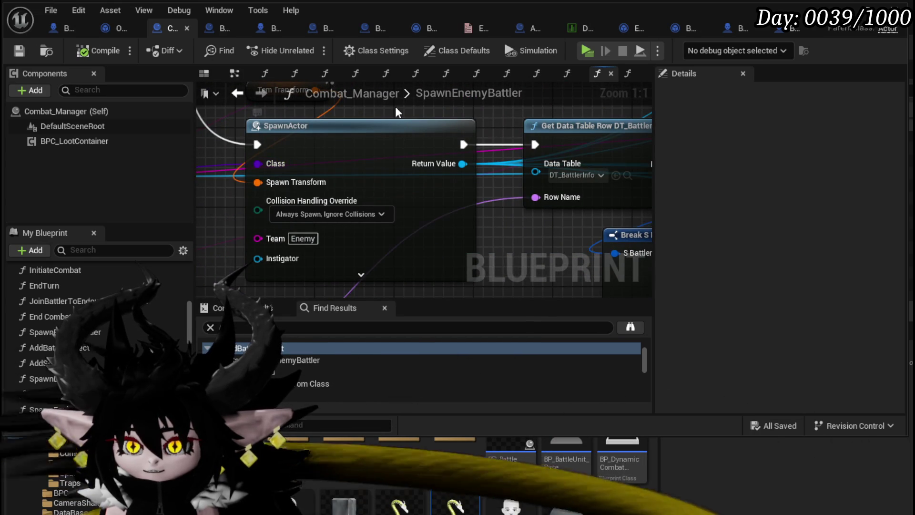
scroll(396, 107, down, 6)
mouse_move(572, 143)
mouse_down()
mouse_move(618, 195)
mouse_move(580, 169)
mouse_move(560, 179)
mouse_up()
scroll(331, 244, up, 4)
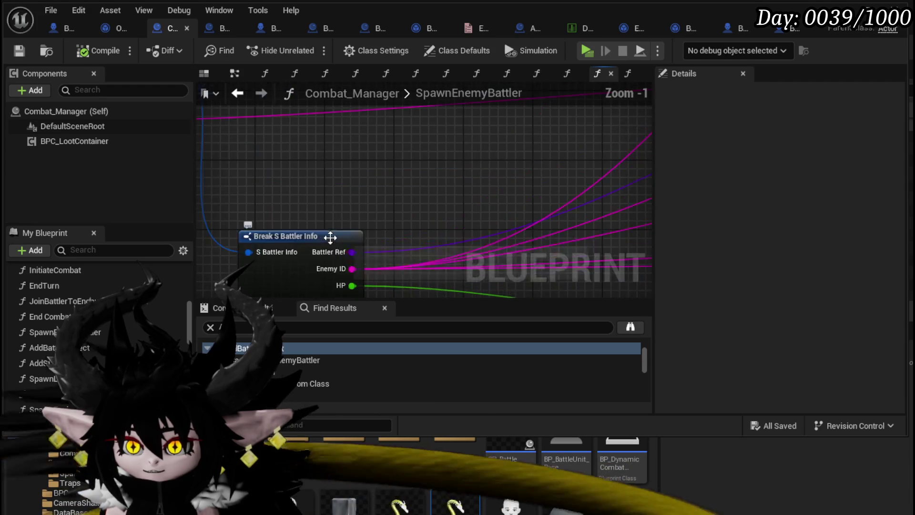
drag(329, 239, 338, 165)
click(338, 164)
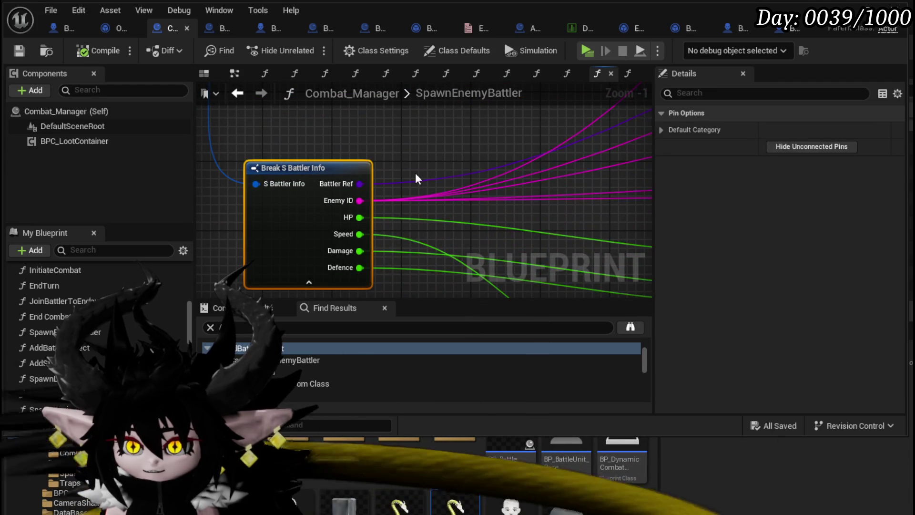
click(416, 174)
scroll(416, 174, down, 3)
drag(416, 174, 422, 295)
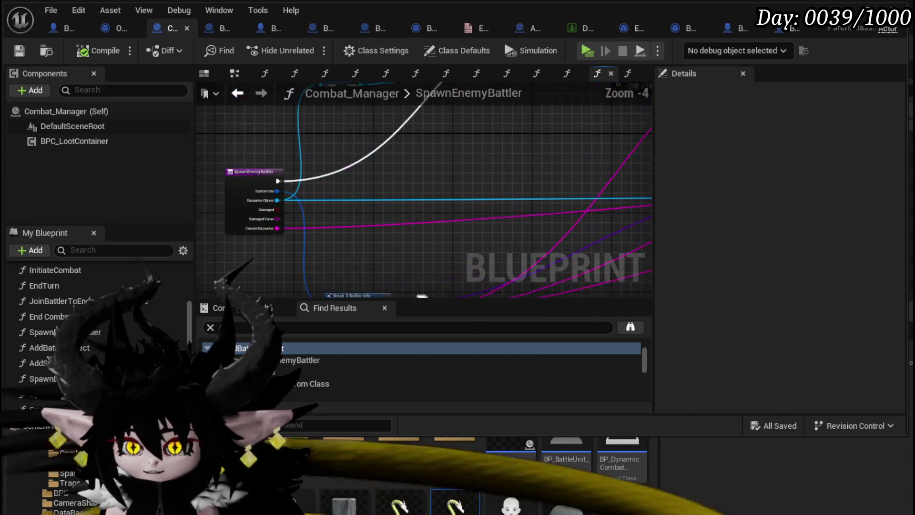
scroll(96, 334, up, 10)
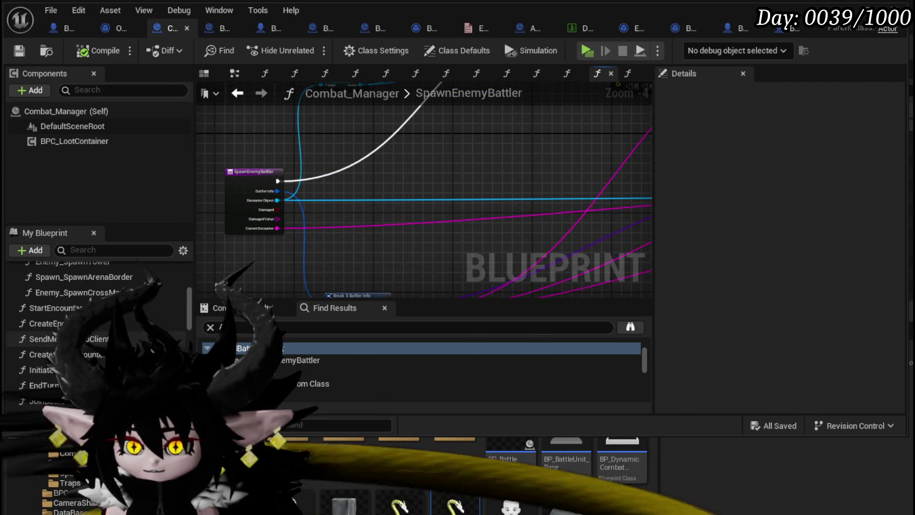
scroll(101, 348, down, 3)
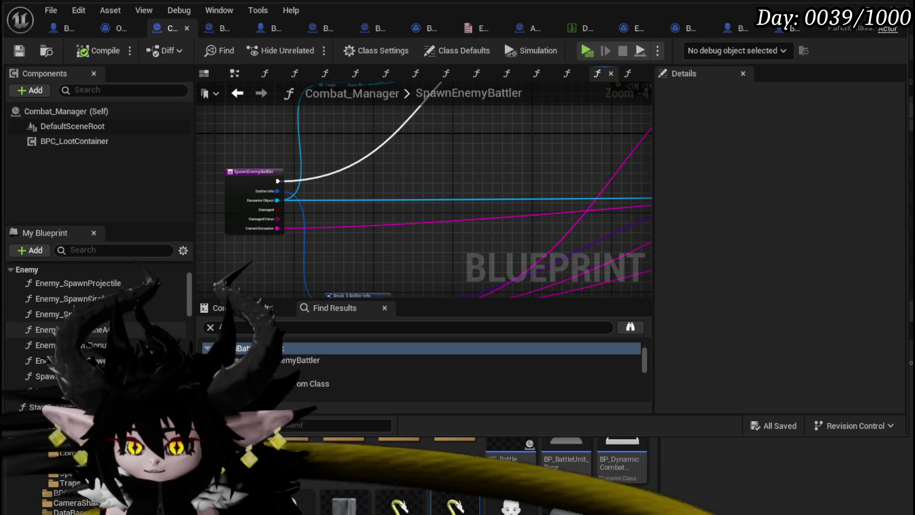
double_click(52, 313)
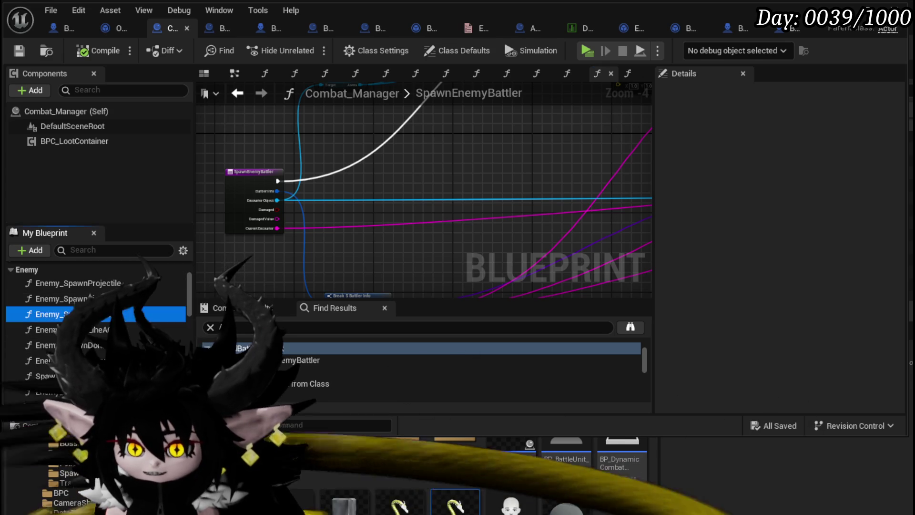
Change the Enemy_SpawnSummon SpawnActor class to BP_Summon_Enemy by searching 'BP_Summ'.
scroll(372, 169, up, 3)
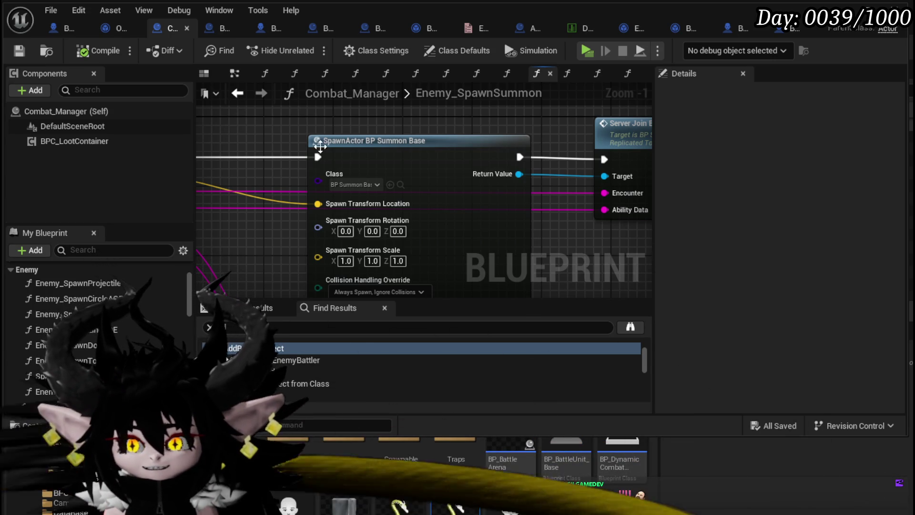
click(361, 187)
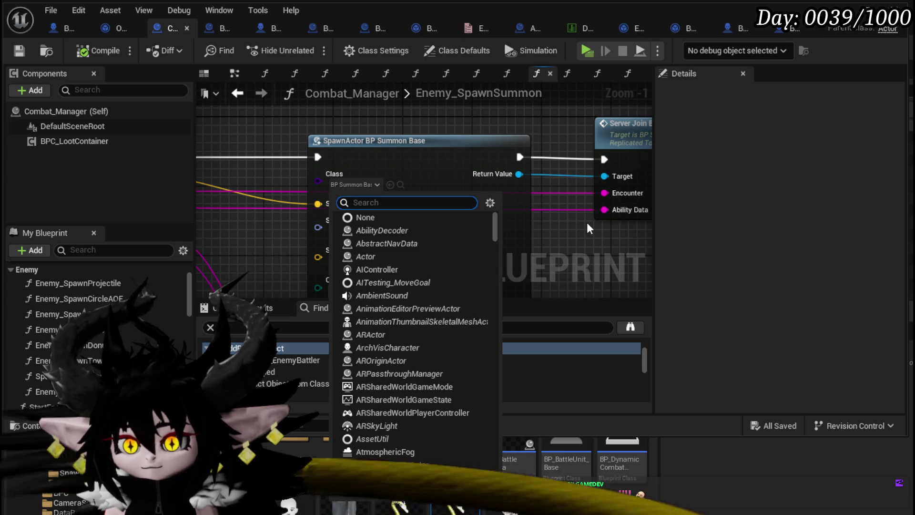
click(587, 223)
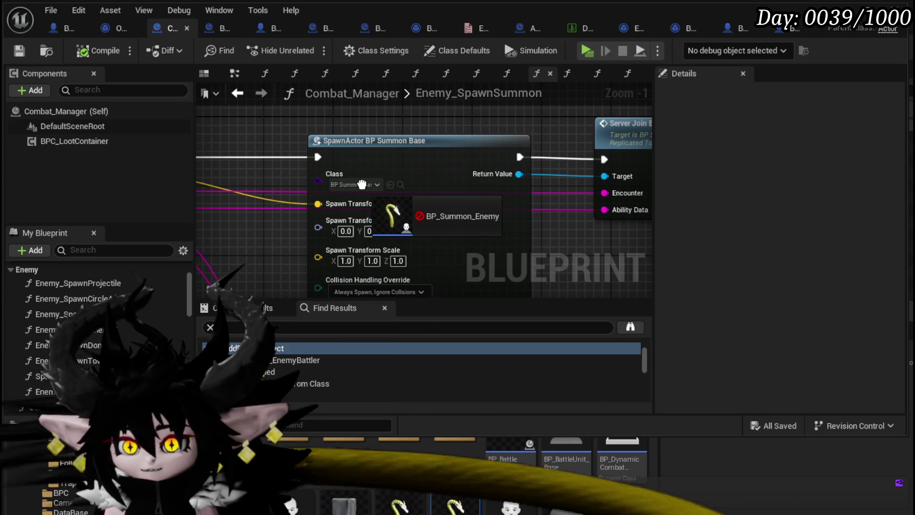
drag(342, 183, 606, 229)
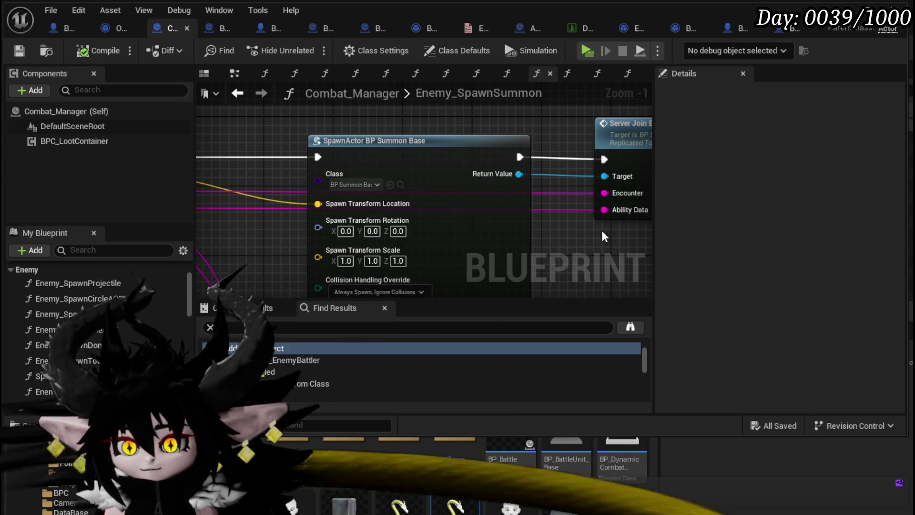
click(334, 189)
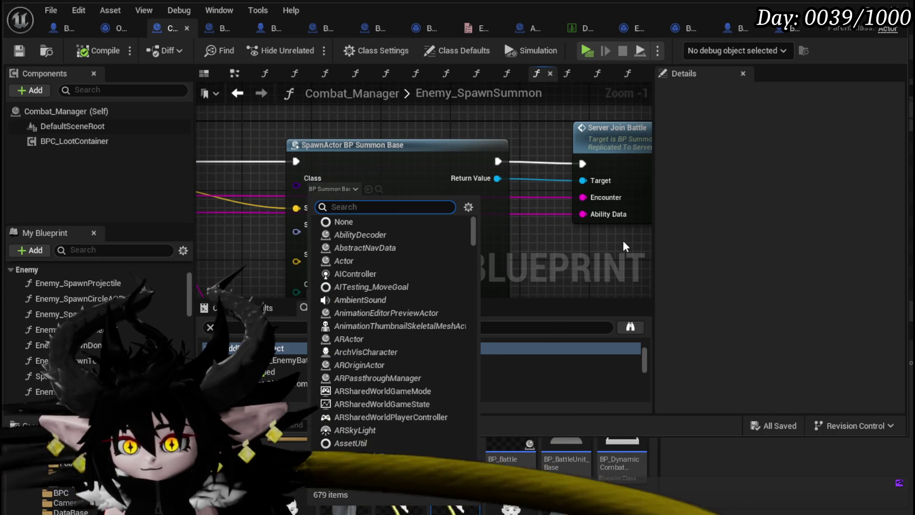
text(BP_Summo)
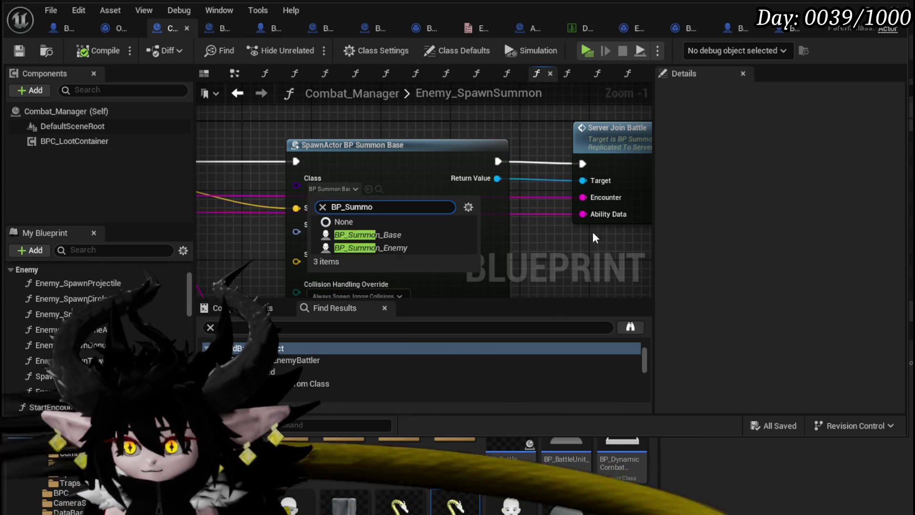
click(424, 247)
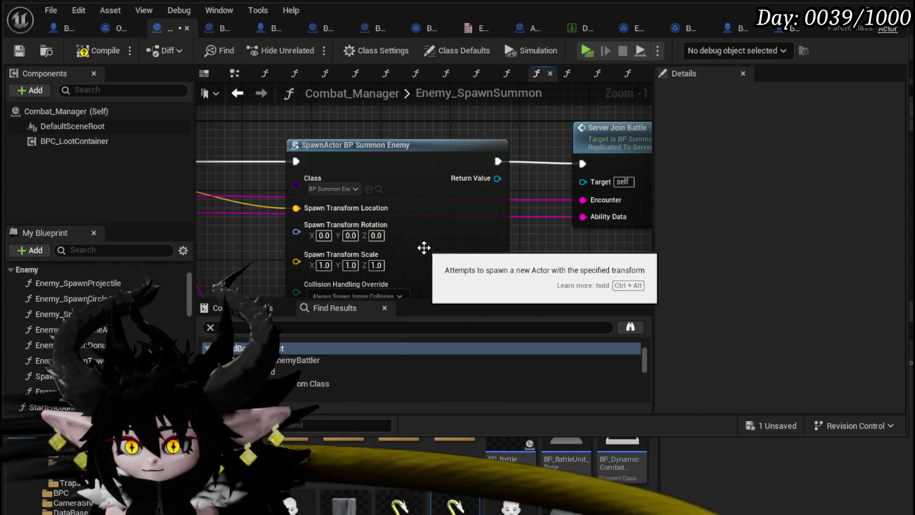
Replace the old Server Join Battle call with a new one wired to Encounter and Ability Data.
drag(483, 148, 651, 136)
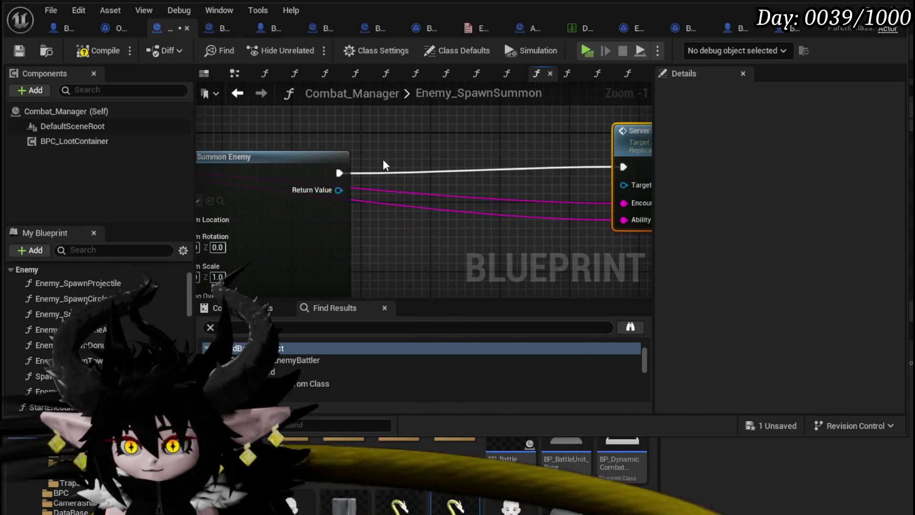
scroll(302, 160, down, 1)
drag(272, 168, 350, 215)
text(Server )
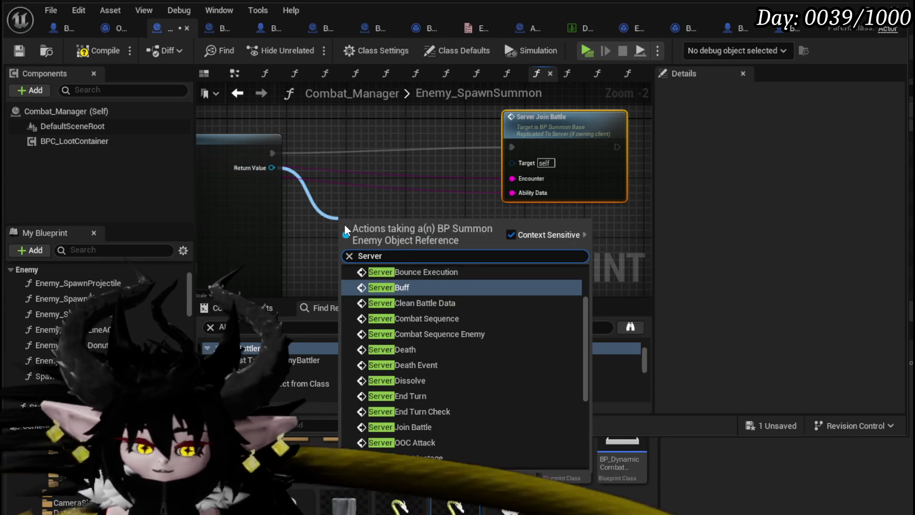
text(join)
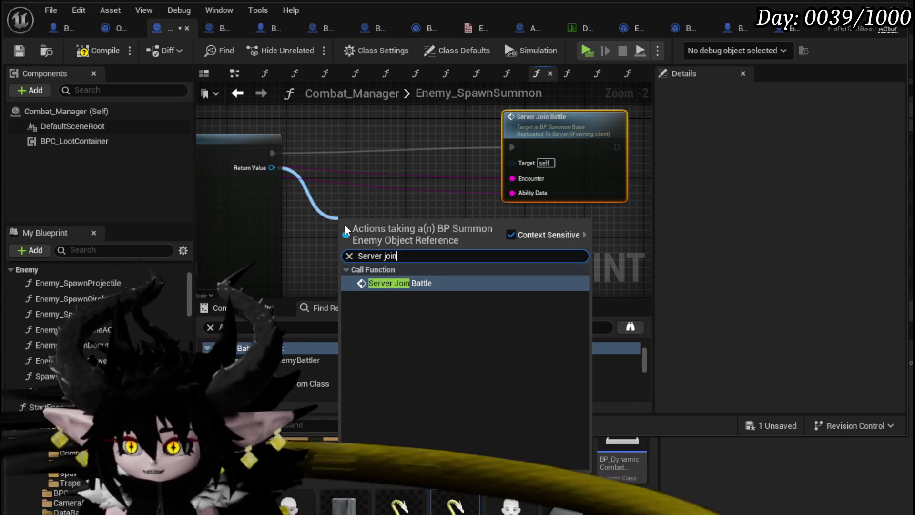
click(419, 282)
mouse_move(388, 231)
mouse_down()
mouse_move(400, 139)
mouse_move(407, 146)
mouse_up()
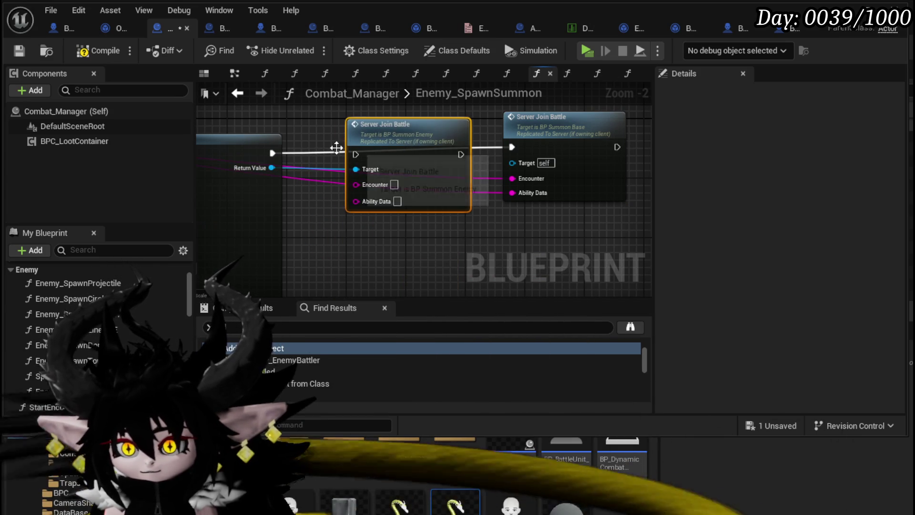
drag(501, 179, 356, 184)
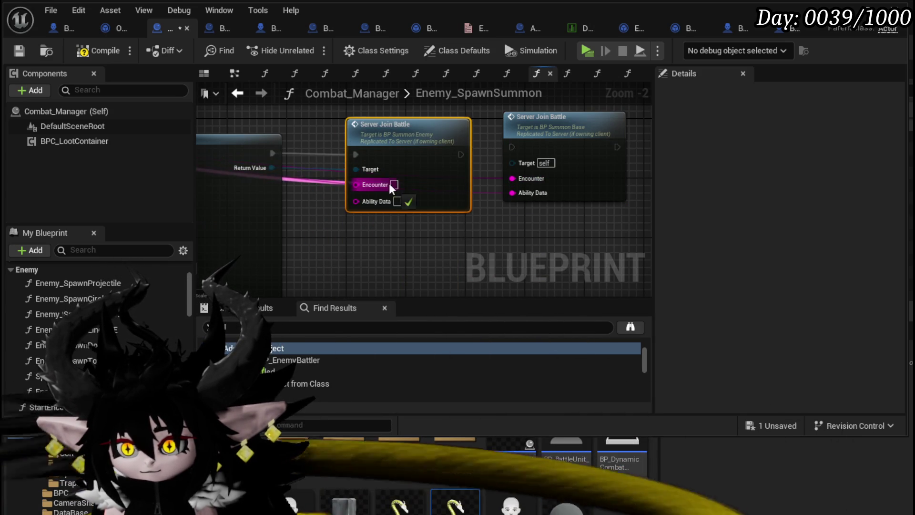
mouse_move(527, 196)
mouse_down()
mouse_move(368, 205)
mouse_move(356, 198)
mouse_up()
scroll(531, 234, down, 1)
click(570, 196)
key(Delete)
scroll(567, 220, down, 2)
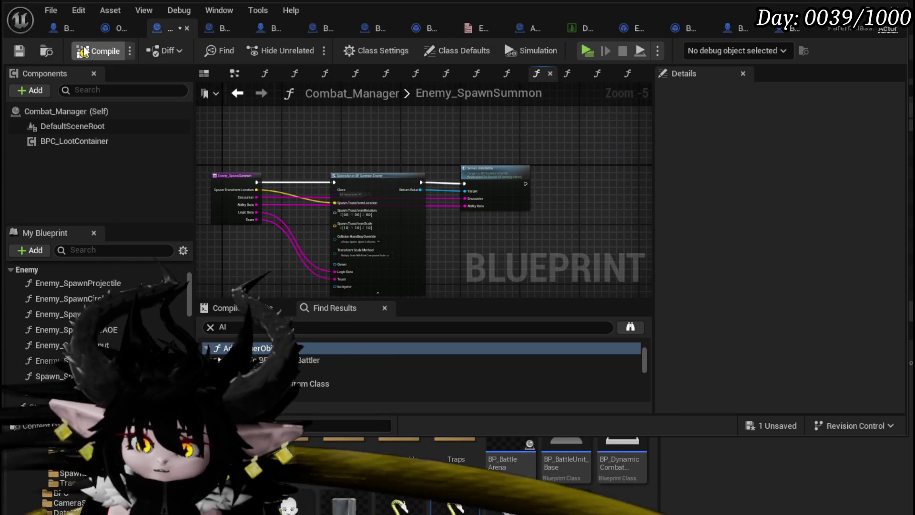
Compile, refresh the SpawnActor node's pins, and save Combat_Manager.
click(24, 50)
scroll(457, 143, up, 3)
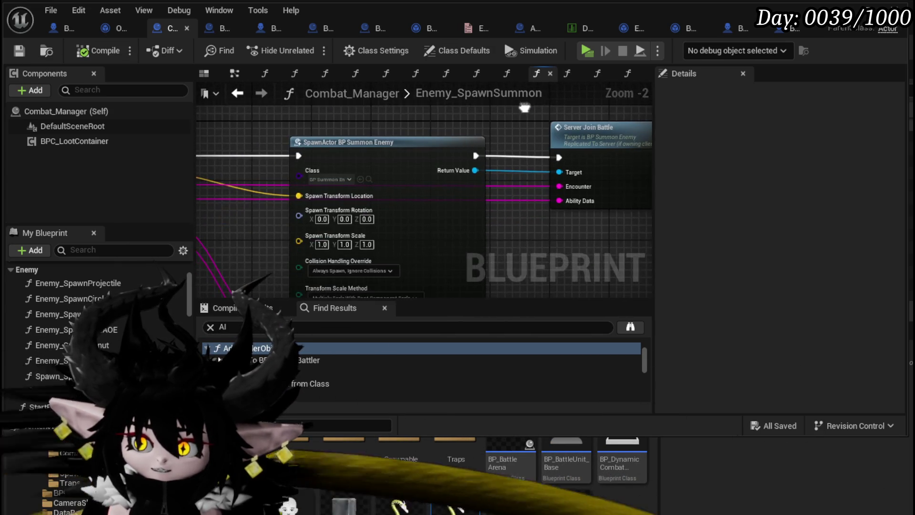
right_click(439, 158)
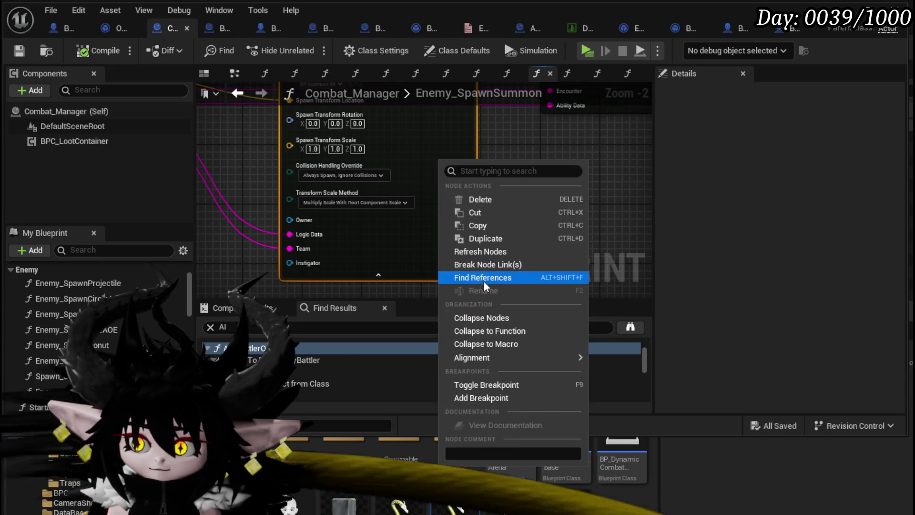
click(481, 250)
scroll(522, 223, down, 2)
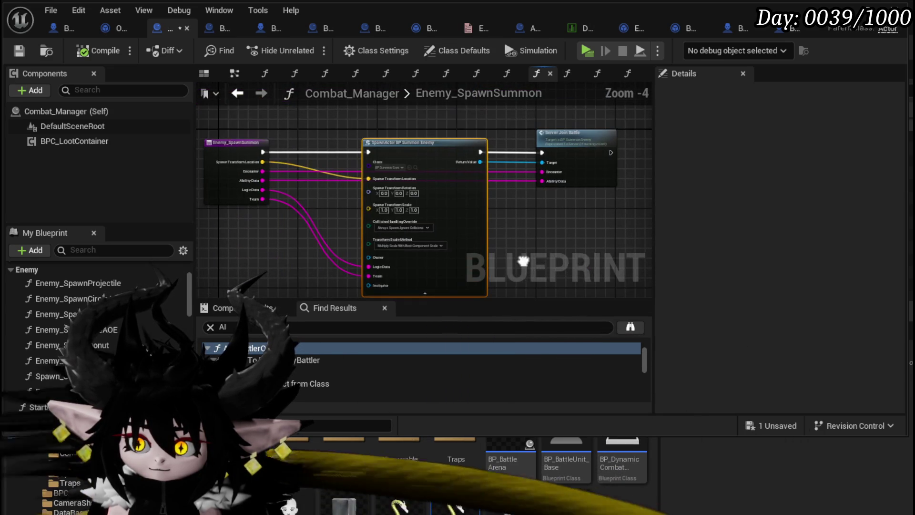
click(18, 52)
scroll(382, 158, up, 3)
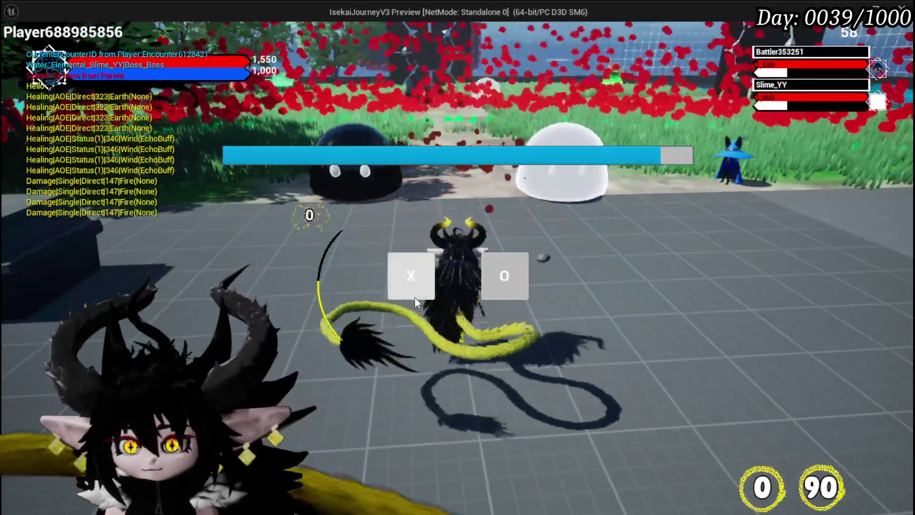
Play-test until the Summon joins the battle, then stop and save all packages.
click(415, 298)
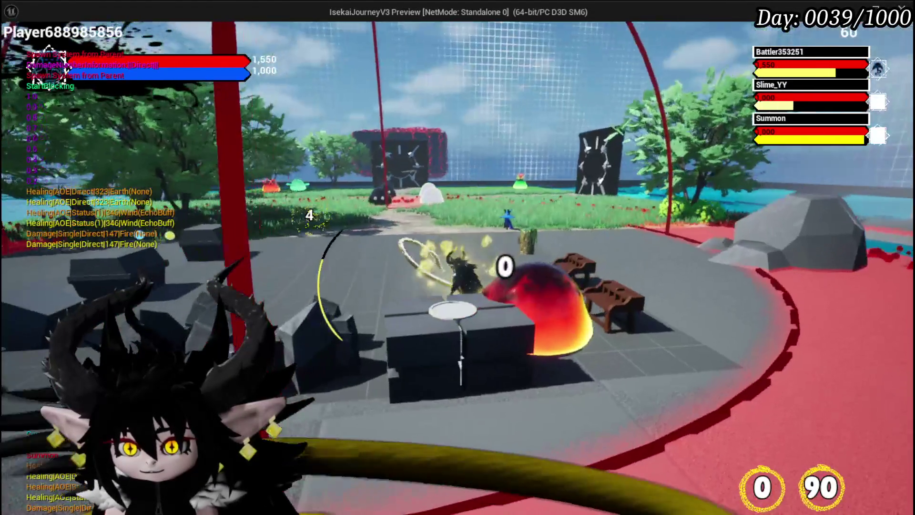
key(Escape)
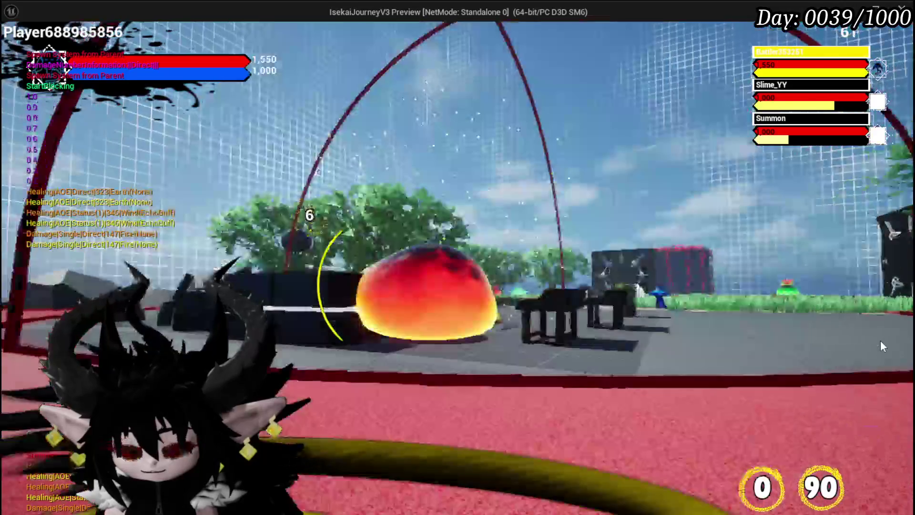
key(ctrl+s)
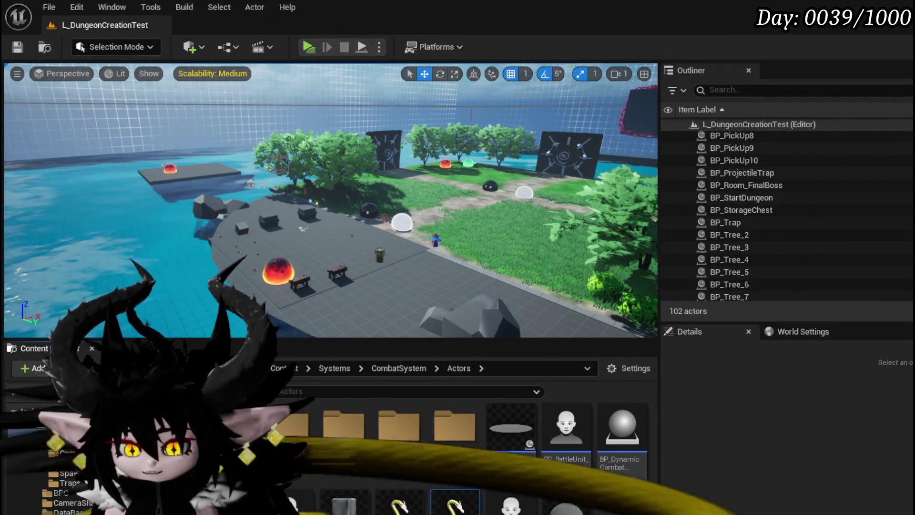
Return to Enemy_SpawnSummon, shift the SpawnActor node right, and centre its lower options.
key(alt+Tab)
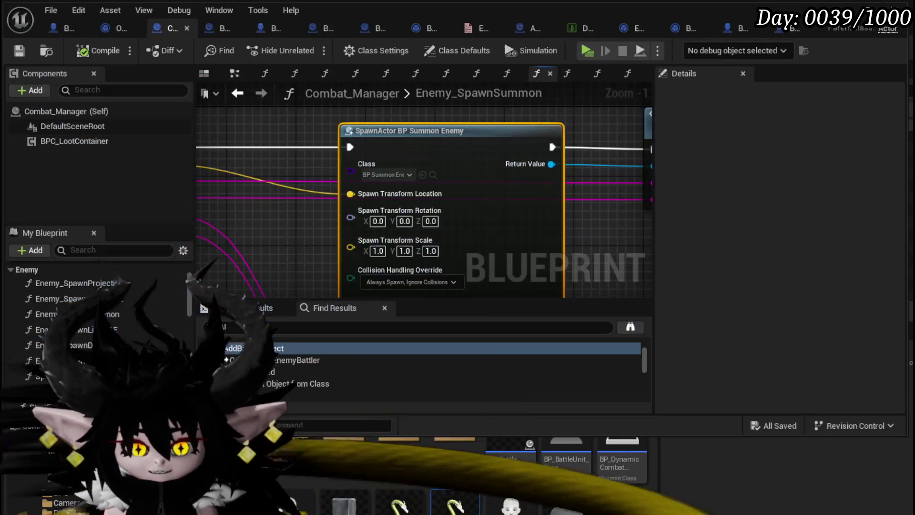
mouse_move(291, 218)
mouse_down()
mouse_move(259, 189)
mouse_move(484, 204)
mouse_move(574, 221)
mouse_move(293, 209)
mouse_move(406, 224)
mouse_up()
scroll(293, 210, down, 2)
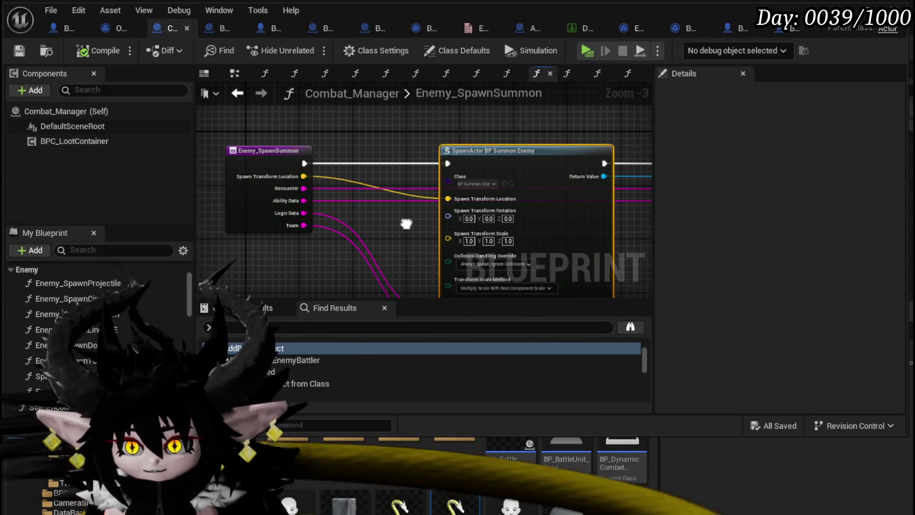
drag(407, 224, 216, 230)
drag(296, 160, 448, 160)
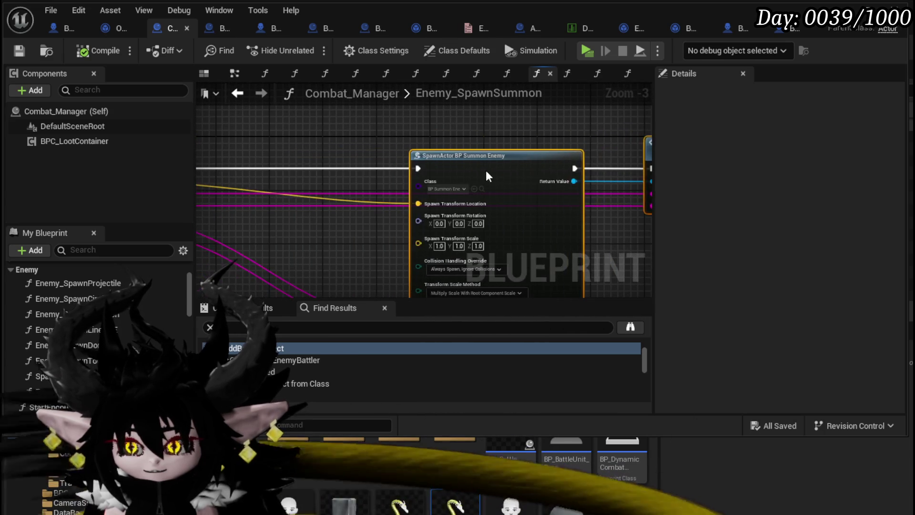
drag(354, 154, 231, 183)
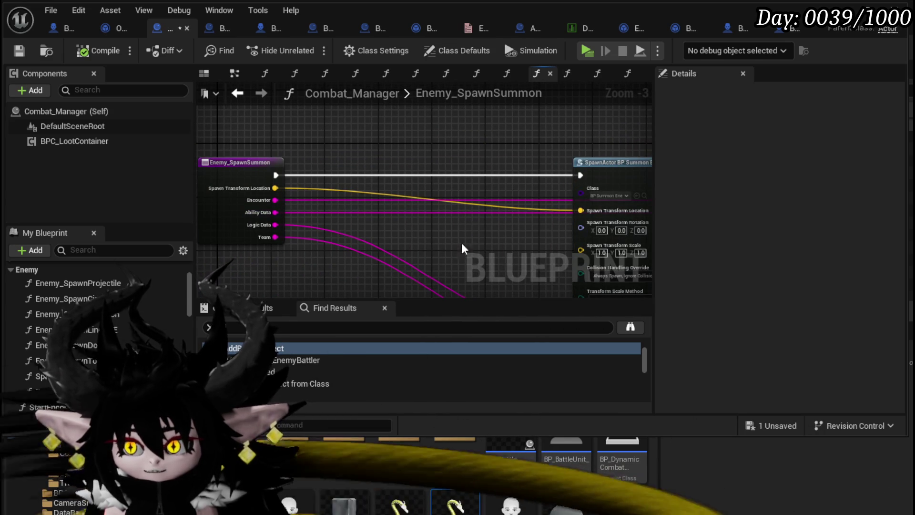
mouse_move(461, 257)
mouse_down()
mouse_move(374, 231)
mouse_move(304, 166)
mouse_up()
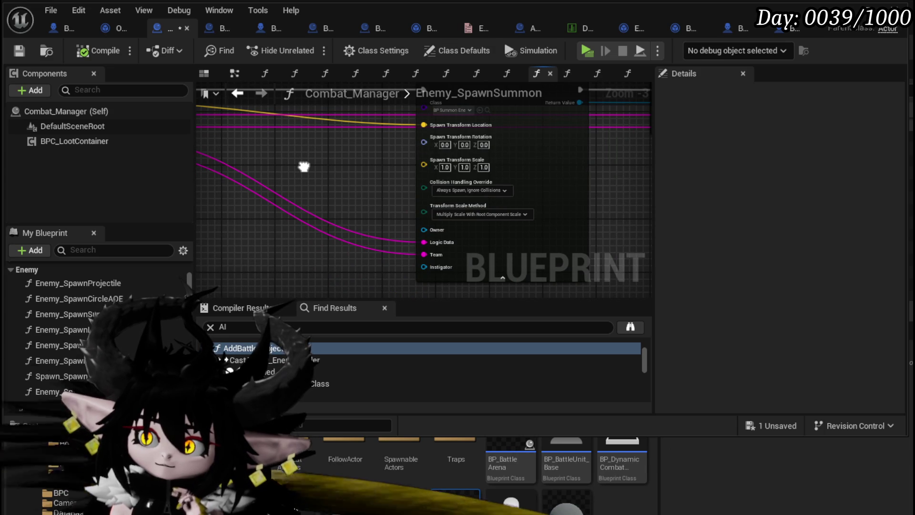
mouse_move(472, 196)
mouse_down()
mouse_move(385, 260)
mouse_move(335, 203)
mouse_up()
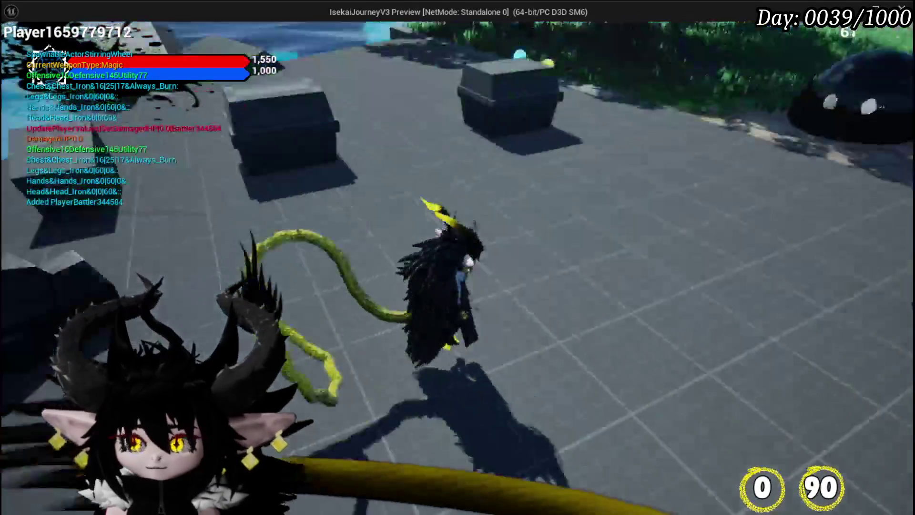
Cast a water splash spell and pick X at the prompt until the Summon joins, then end the session.
key(e)
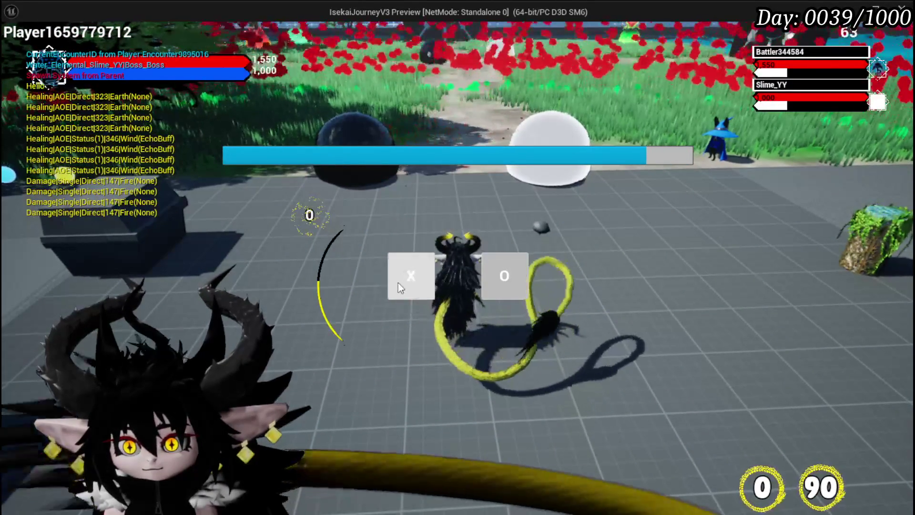
click(396, 283)
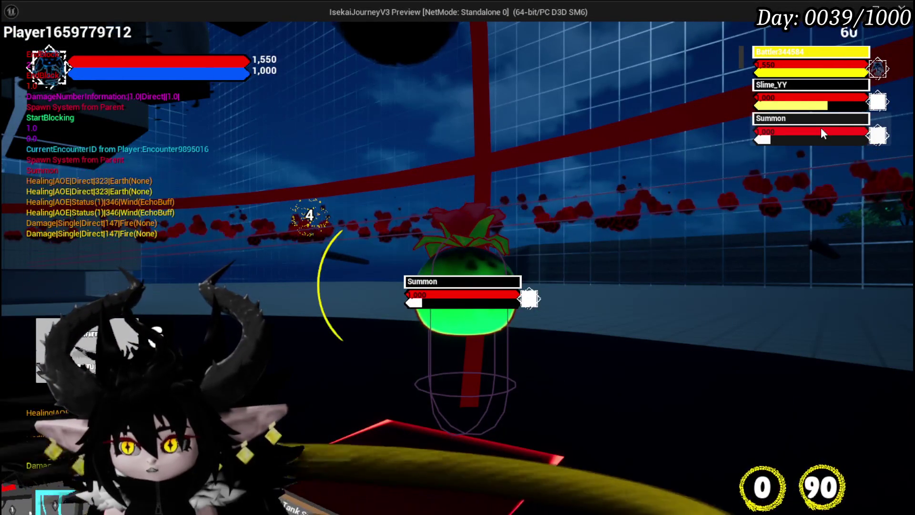
key(Escape)
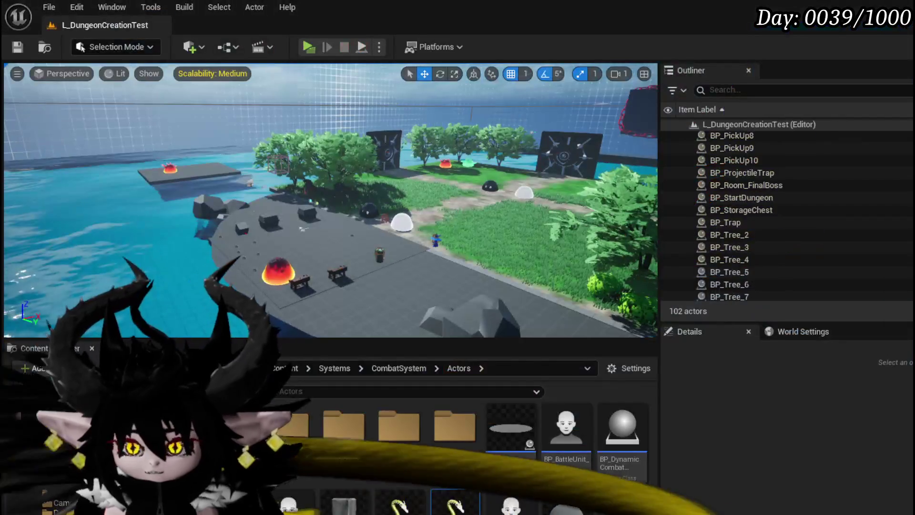
Save all, then add a Draw Debug Sphere node beside the Combat_Manager function entry.
click(18, 48)
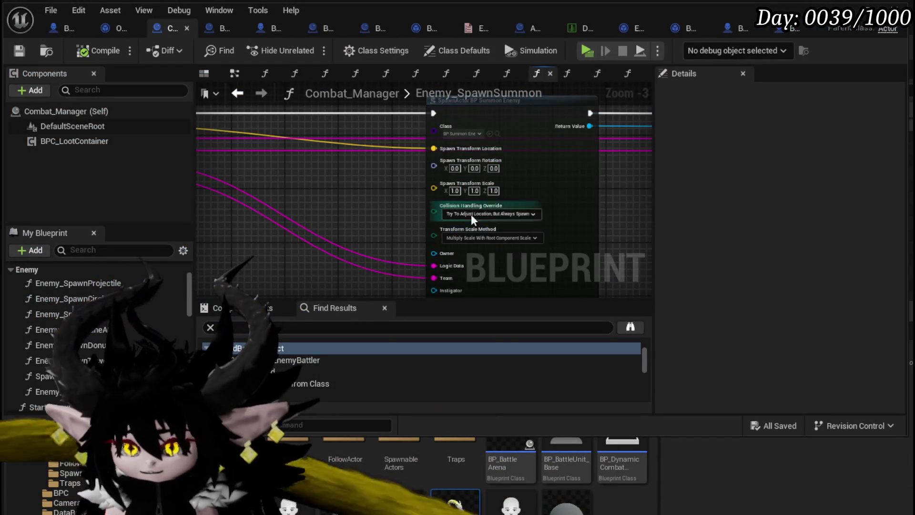
mouse_move(374, 203)
mouse_down()
mouse_move(379, 260)
mouse_move(491, 243)
mouse_move(339, 235)
mouse_move(454, 244)
mouse_up()
drag(354, 191, 371, 184)
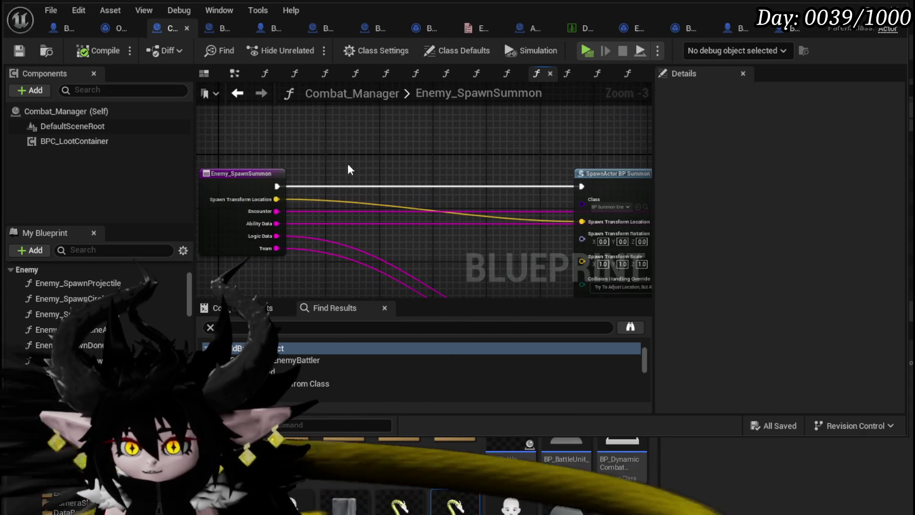
right_click(293, 142)
text(Debug Sphere)
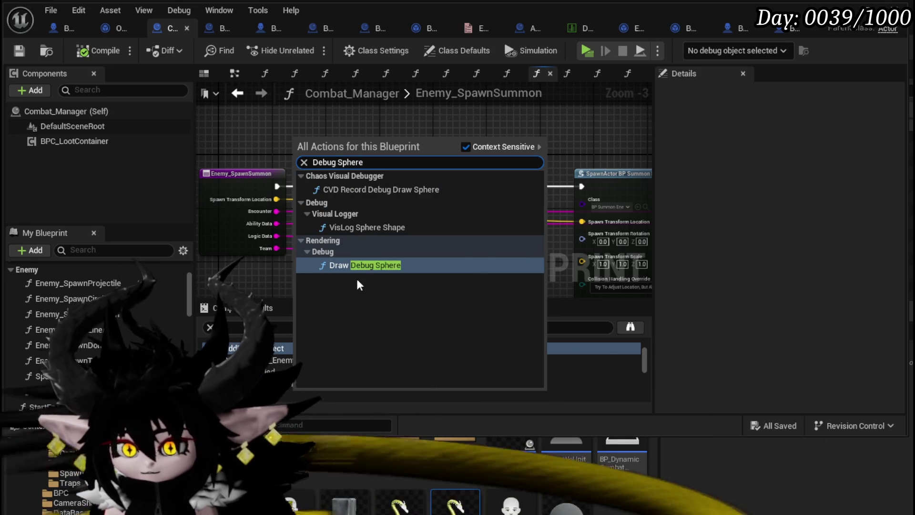
click(356, 265)
Wire Draw Debug Sphere between the entry and SpawnActor, centred on the spawn location, with Duration 1.
drag(294, 168, 301, 153)
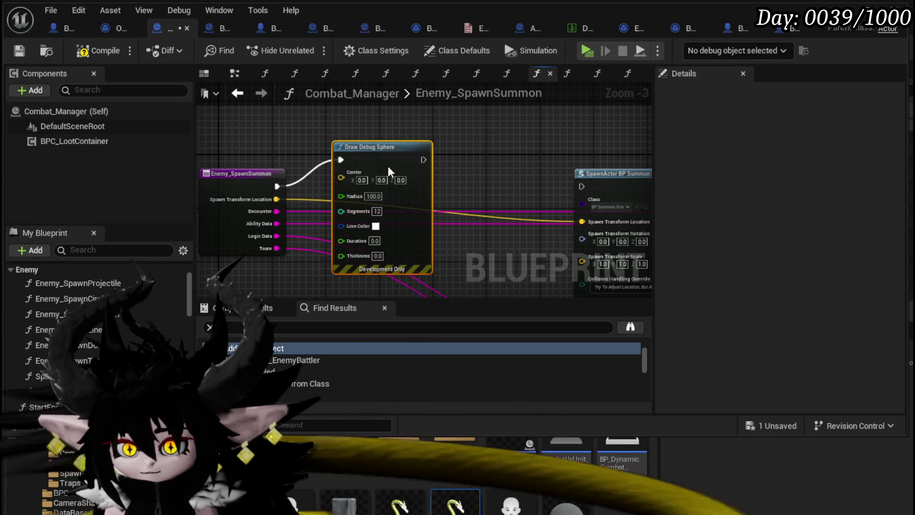
drag(340, 180, 341, 180)
mouse_move(392, 164)
mouse_down()
mouse_move(406, 184)
mouse_move(618, 198)
mouse_up()
click(381, 257)
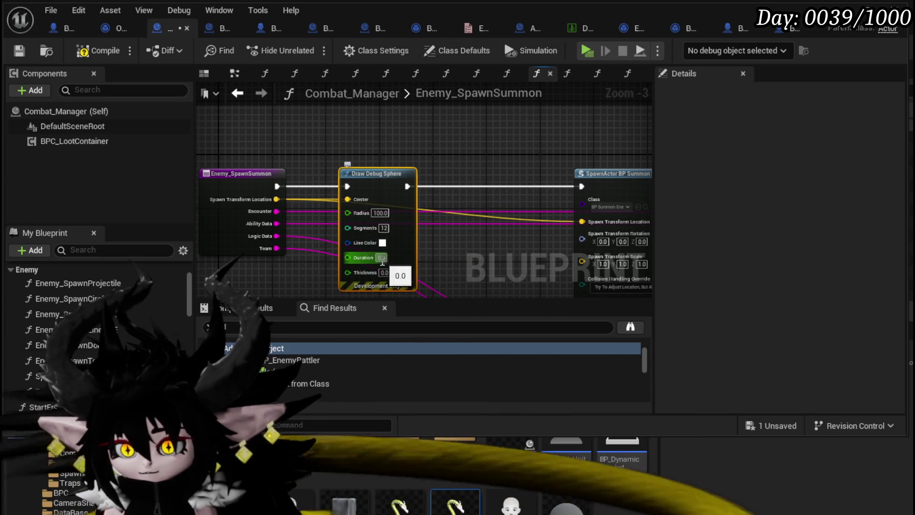
text(501)
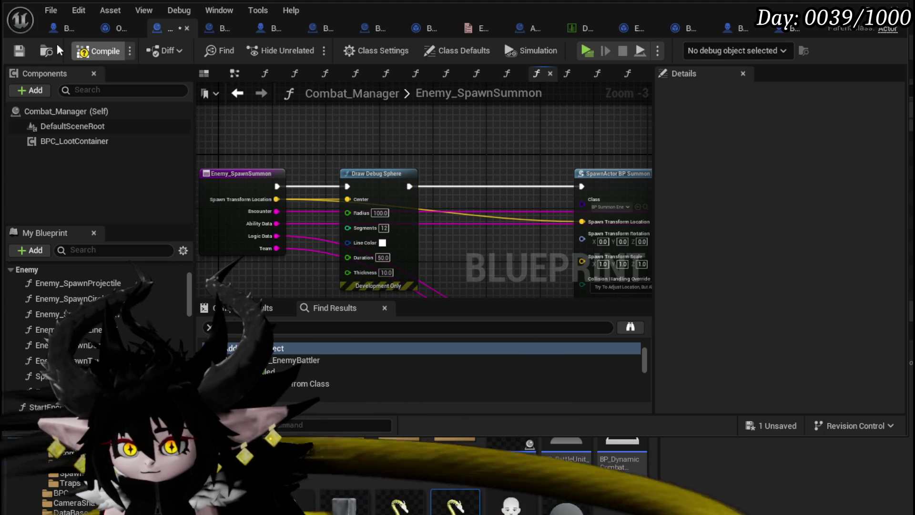
Compile and save Combat_Manager, check BP_EnemyBoss_SlimeYY, and start a play test.
click(84, 50)
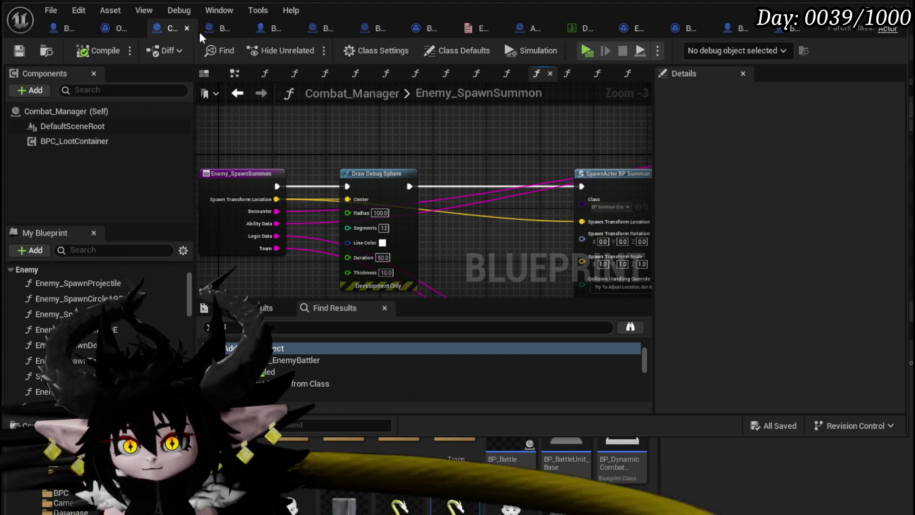
click(75, 32)
scroll(319, 218, down, 4)
scroll(319, 219, up, 4)
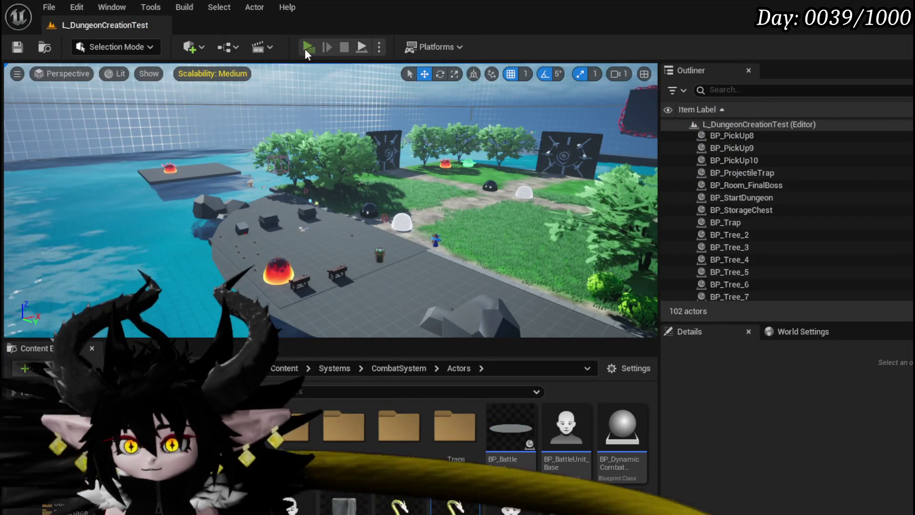
click(306, 48)
Cast a water spell, dismiss the encounter prompt, and stop playing once the Summon and debug sphere appear.
key(1)
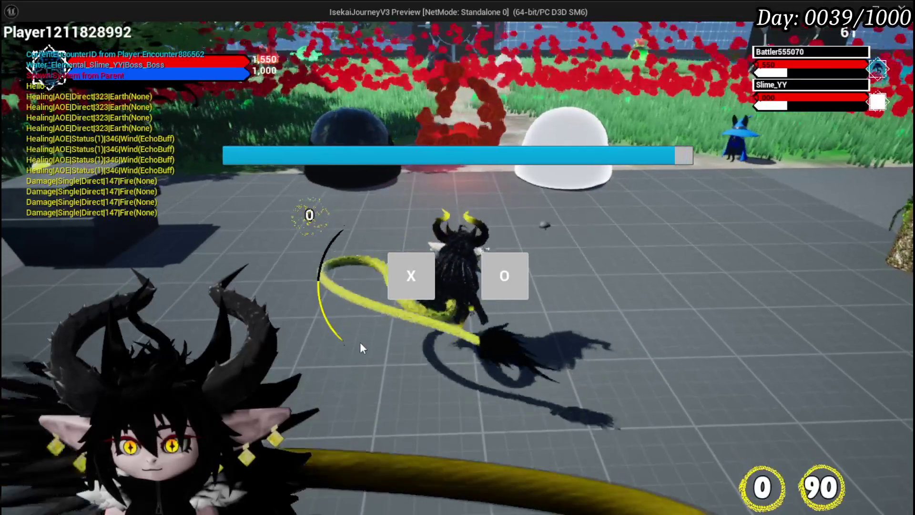
click(399, 276)
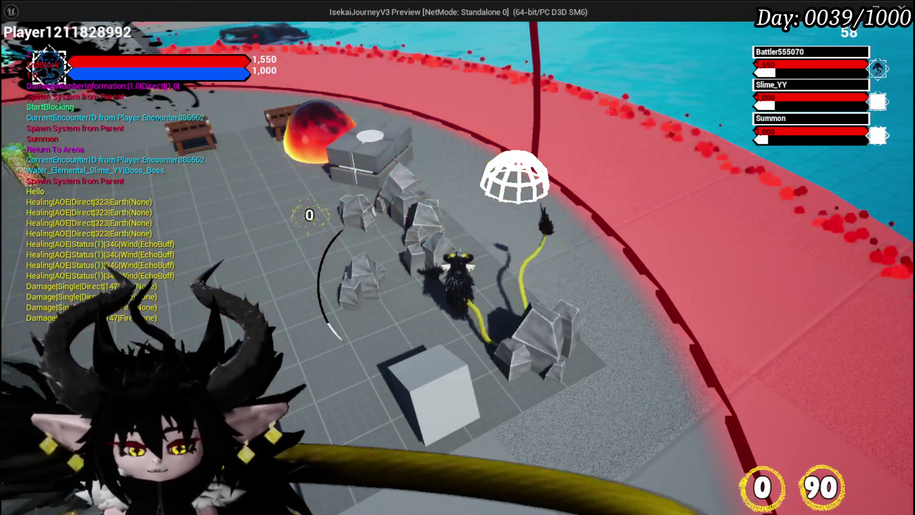
key(Escape)
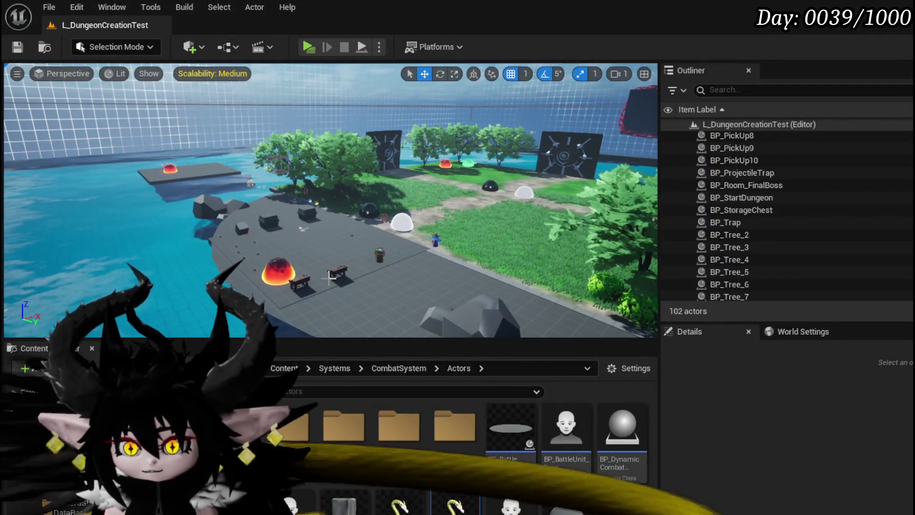
Uncheck both Enable Gravity boxes in BP_Summon_Enemy's Class Defaults and recompile it.
double_click(457, 503)
click(71, 111)
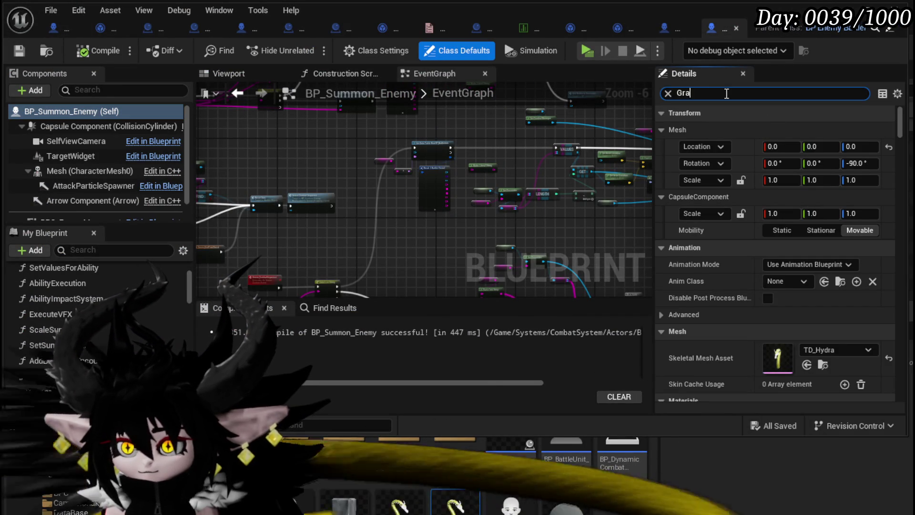
text(v)
click(772, 131)
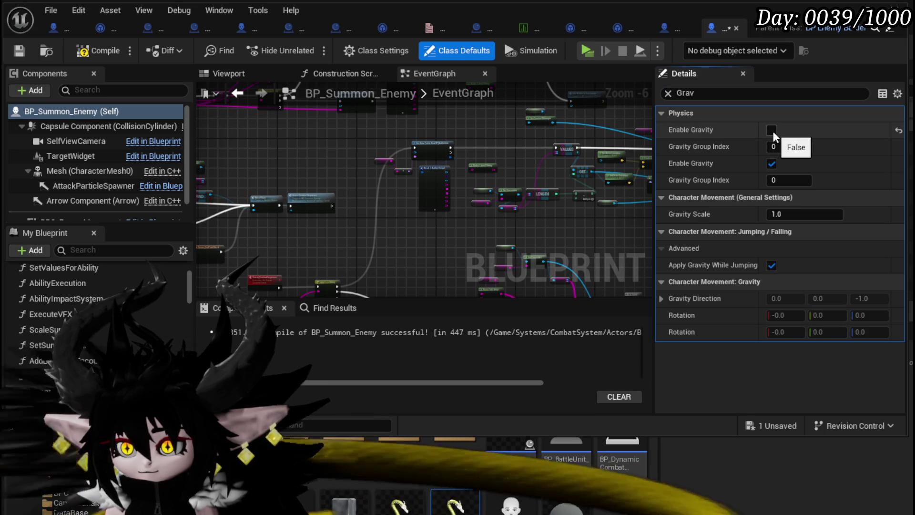
click(772, 164)
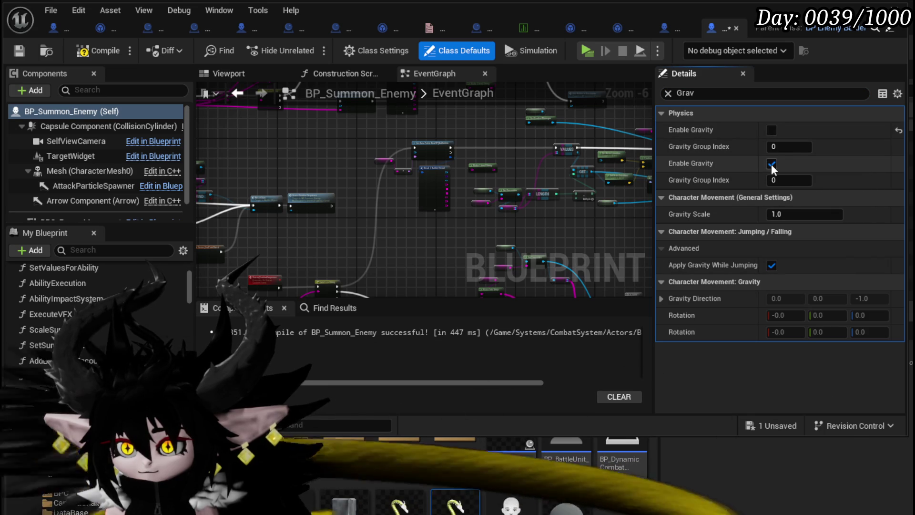
click(98, 50)
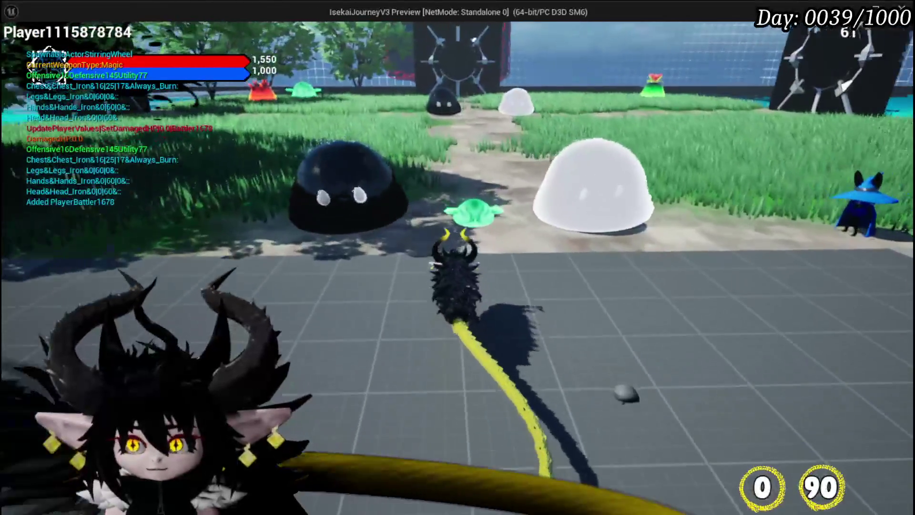
Cast a water spell, dismiss the encounter prompt, watch the Summon fight, then stop the play test.
key(1)
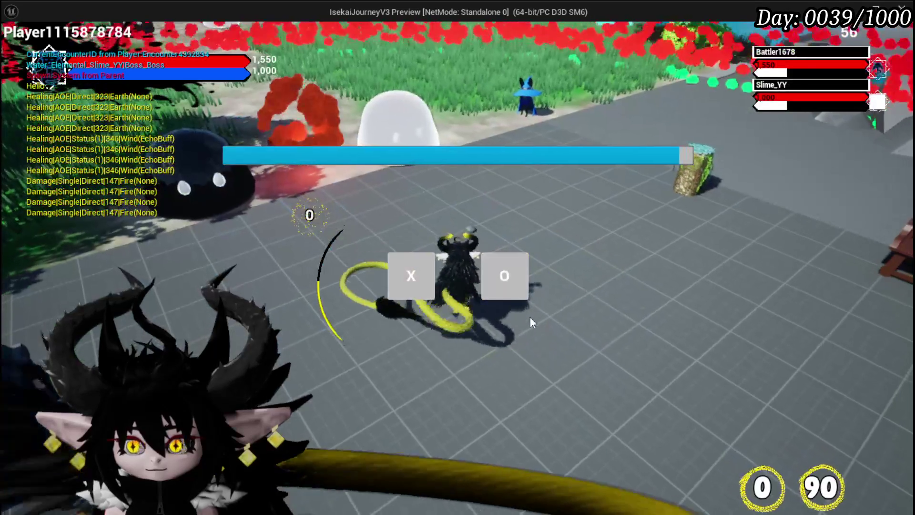
click(411, 276)
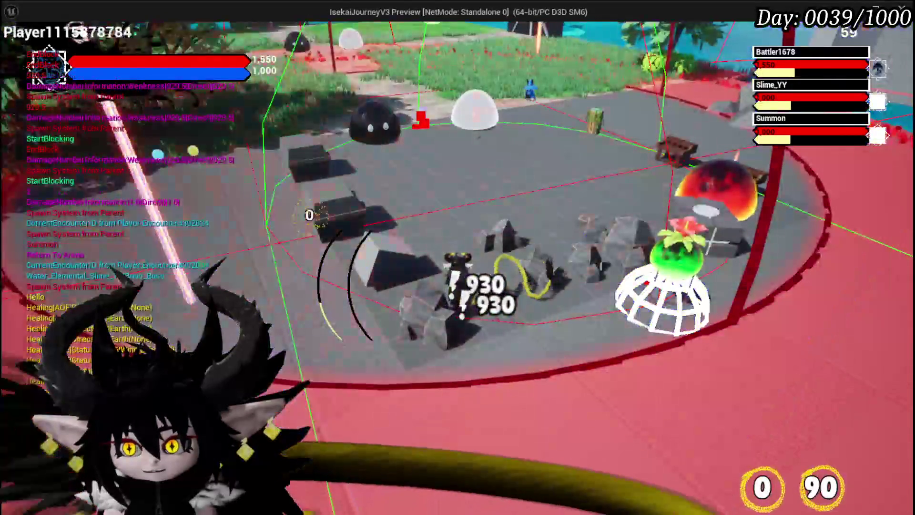
key(Escape)
Save all, select BP_Summon_Enemy's Mesh component, frame it, and clear the gravity Details filter.
key(ctrl+s)
double_click(458, 502)
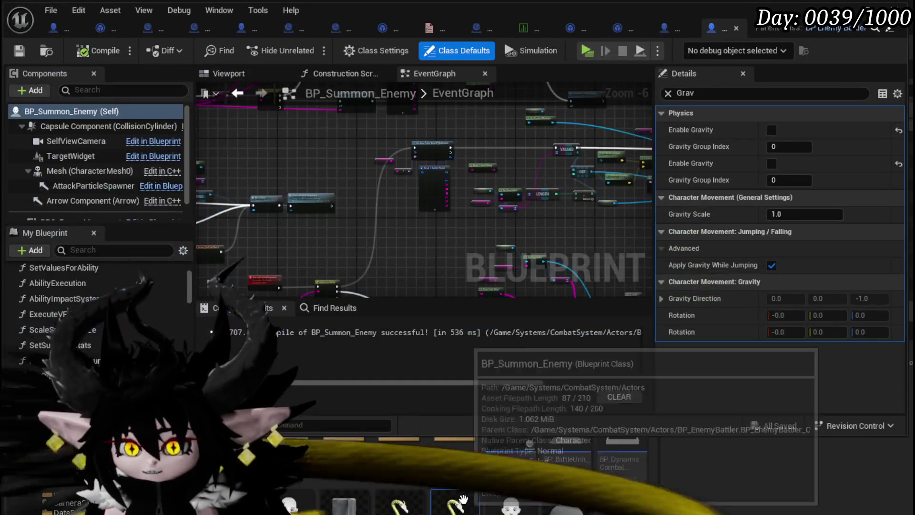
click(79, 170)
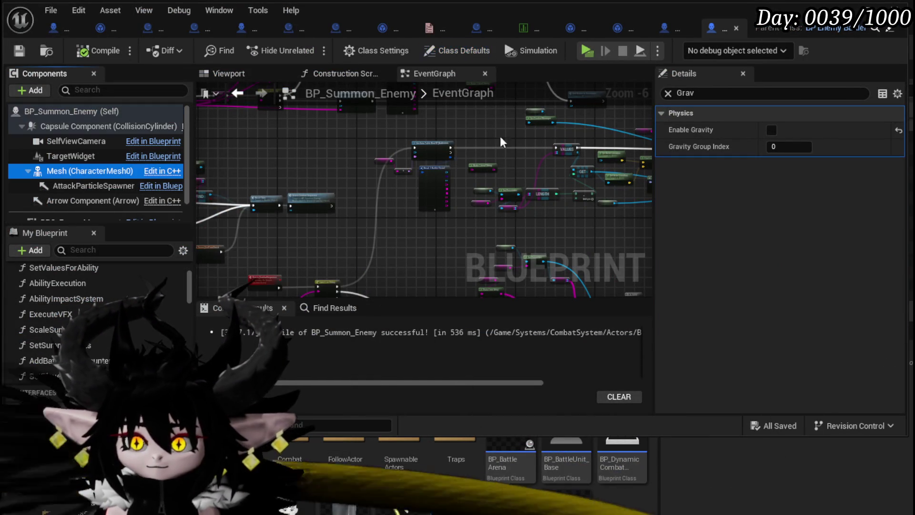
click(229, 73)
key(f)
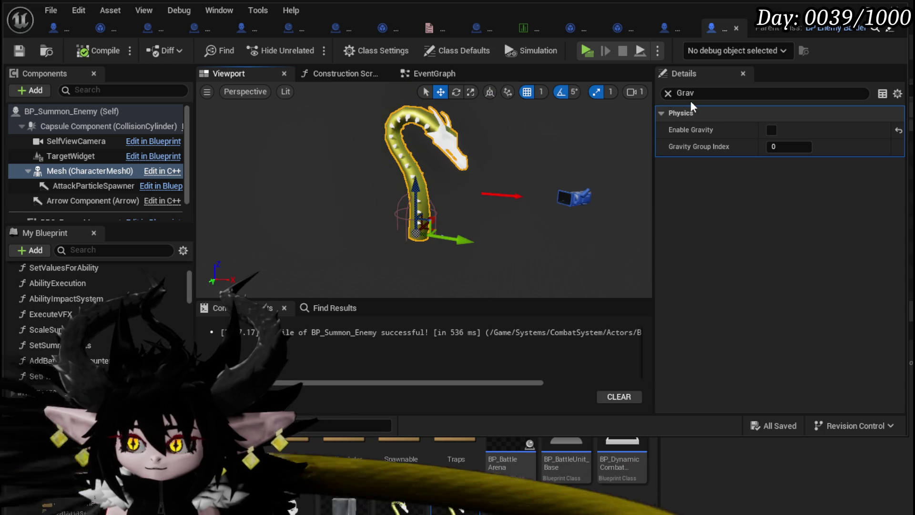
click(669, 93)
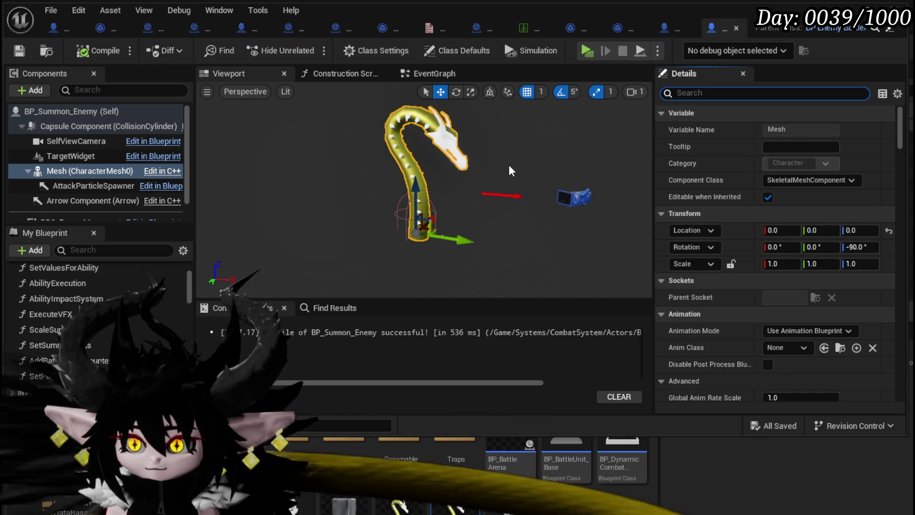
key(ctrl+s)
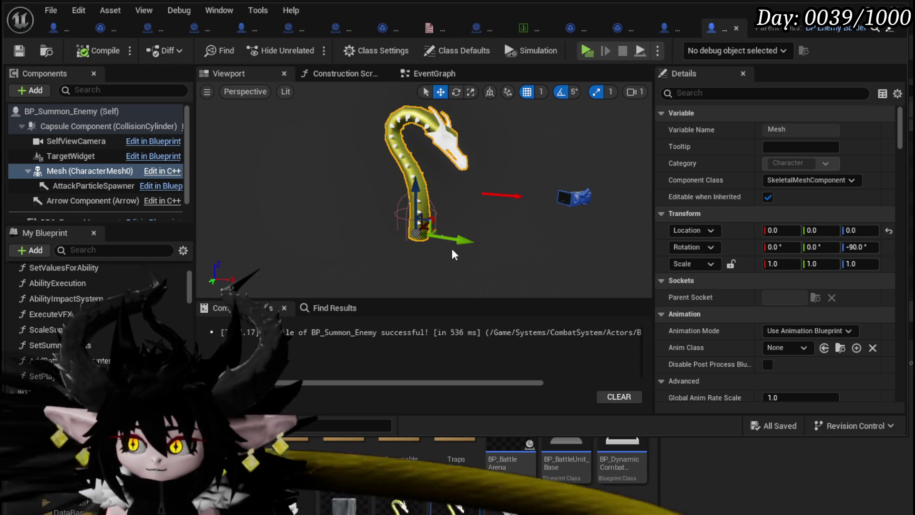
Lower the Summon mesh's Location Z to -90, then play-test the level casting a water spell.
mouse_move(454, 254)
mouse_down()
mouse_move(484, 217)
mouse_move(438, 191)
mouse_move(415, 162)
mouse_move(443, 150)
mouse_move(450, 158)
mouse_up()
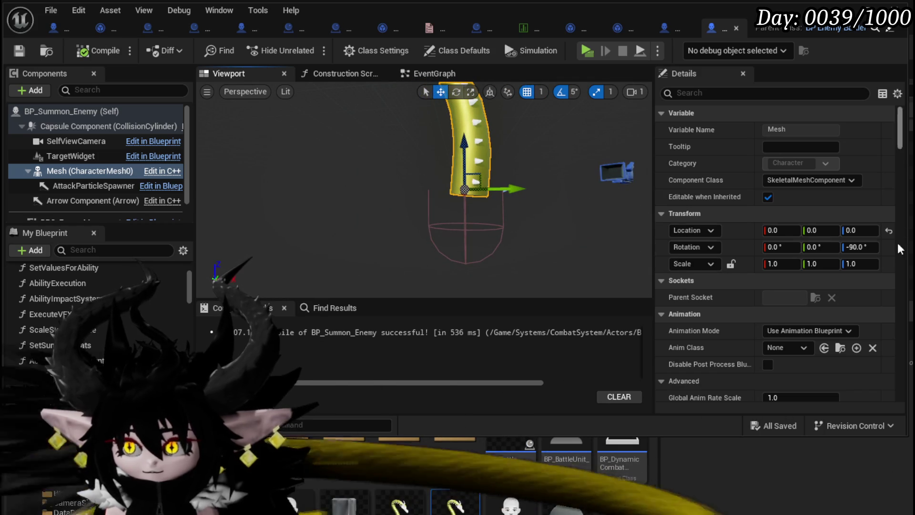
text(-180)
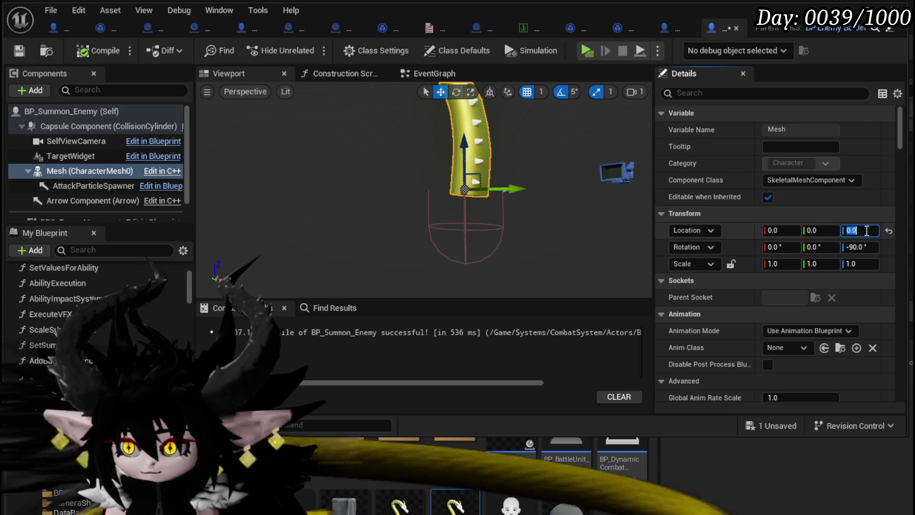
text(-9)
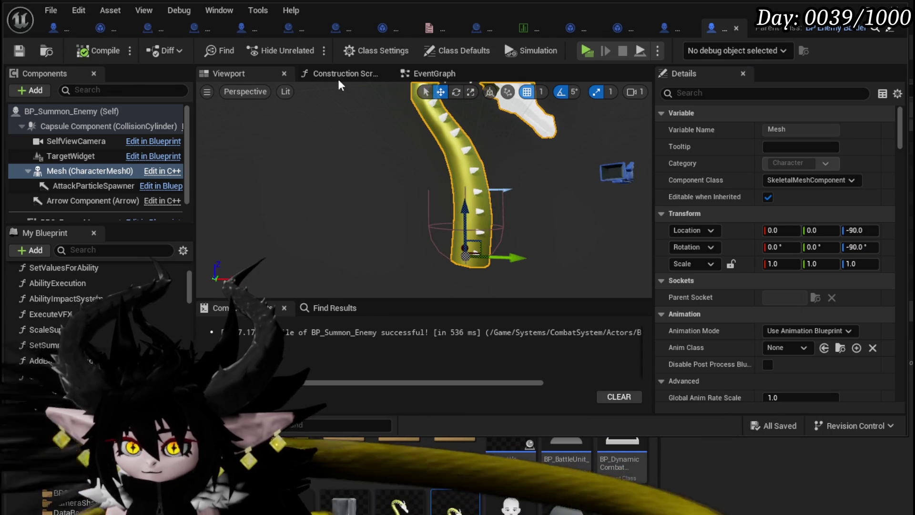
click(843, 9)
click(308, 53)
key(w)
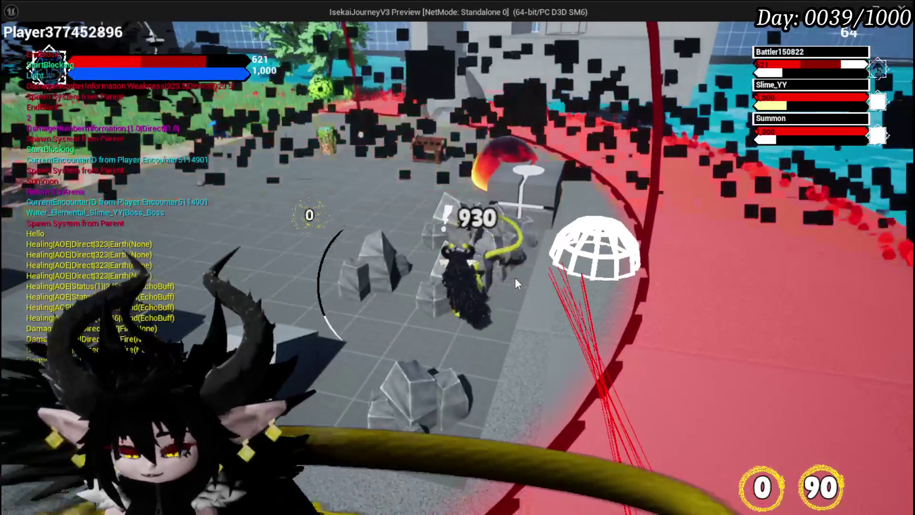
End the play session after the Summon fight lands a 930-damage hit on the player.
key(Escape)
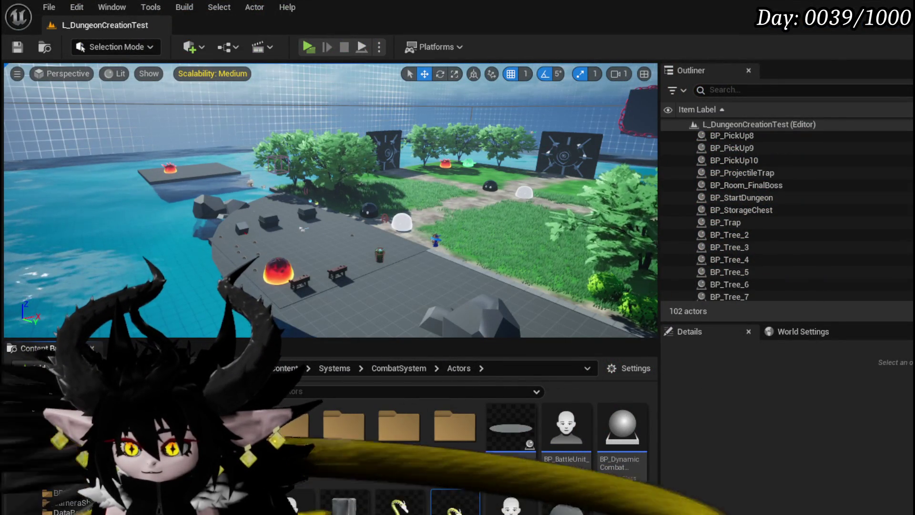
Open BP_Summon_Enemy and inspect its class defaults, class settings and mesh component.
double_click(470, 505)
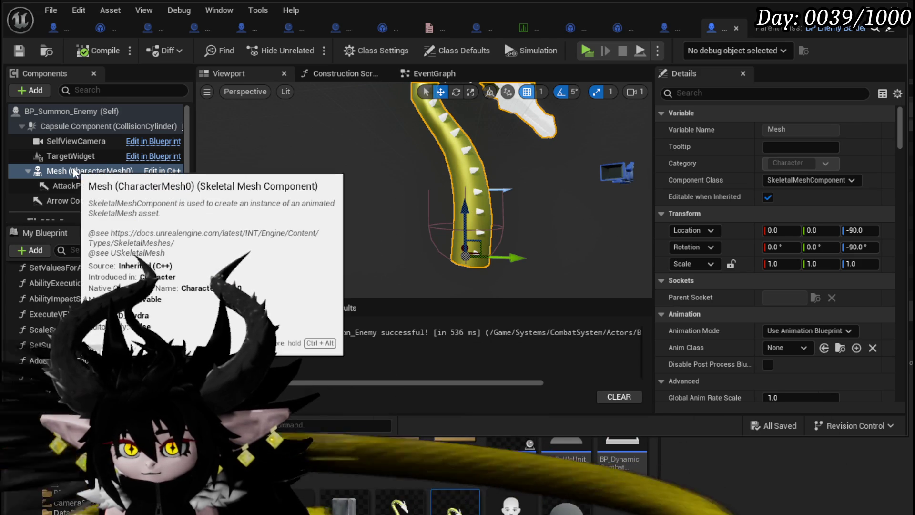
scroll(95, 164, down, 2)
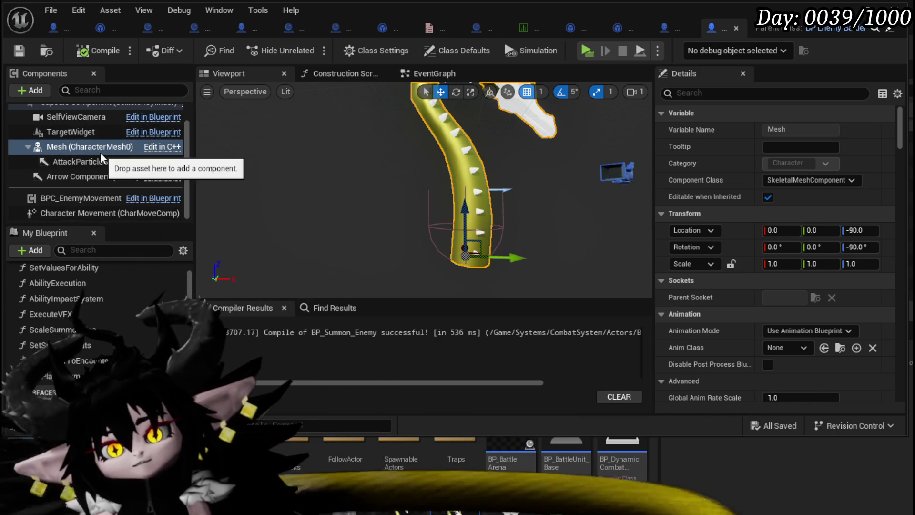
scroll(102, 157, up, 2)
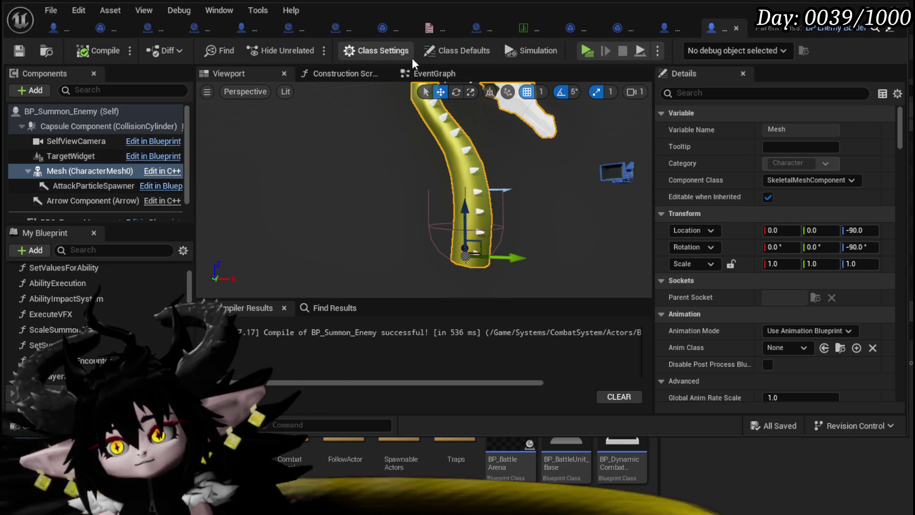
click(449, 56)
click(368, 51)
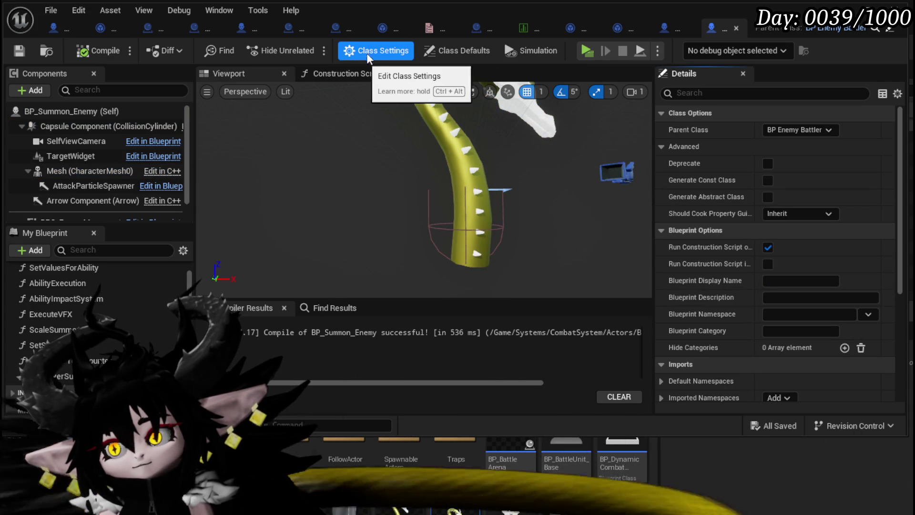
scroll(107, 157, down, 2)
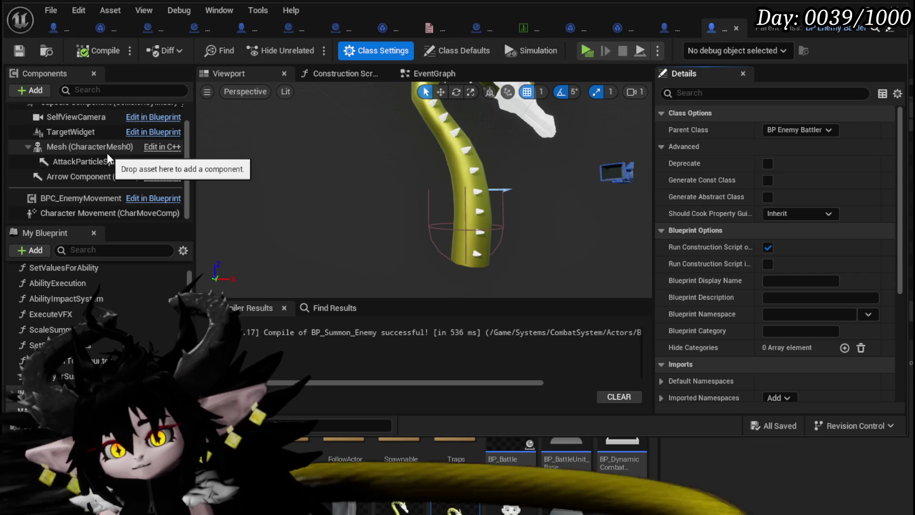
click(95, 146)
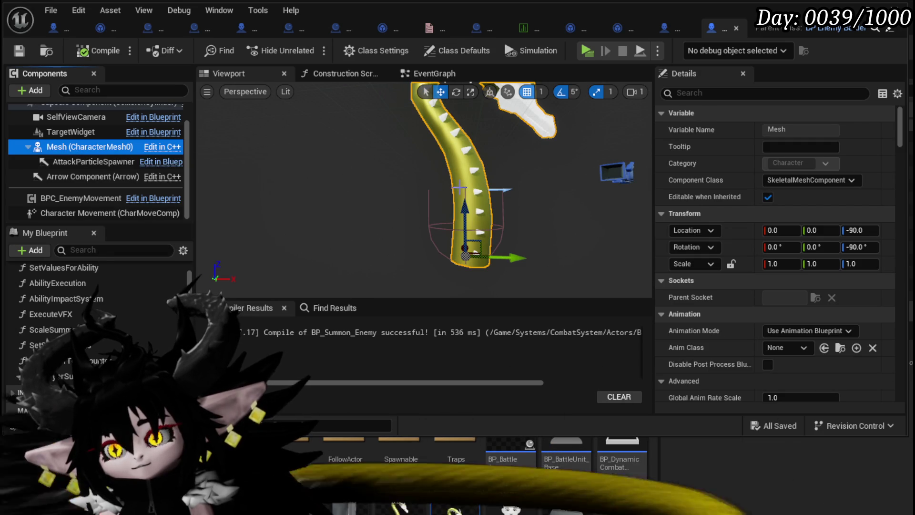
scroll(817, 228, down, 5)
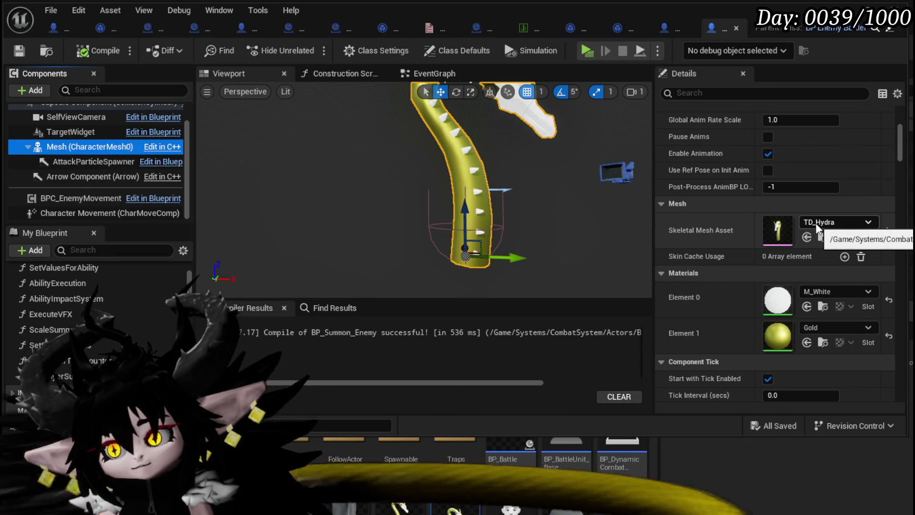
scroll(817, 227, down, 4)
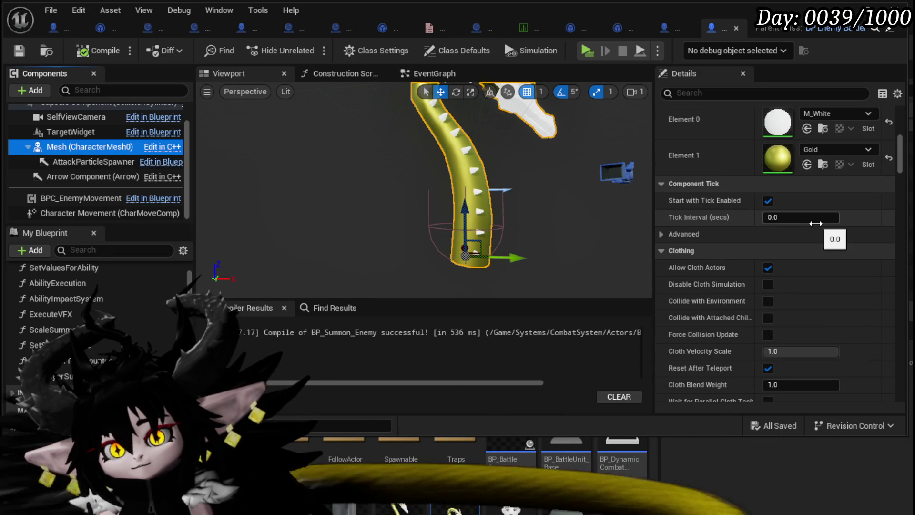
scroll(816, 223, up, 6)
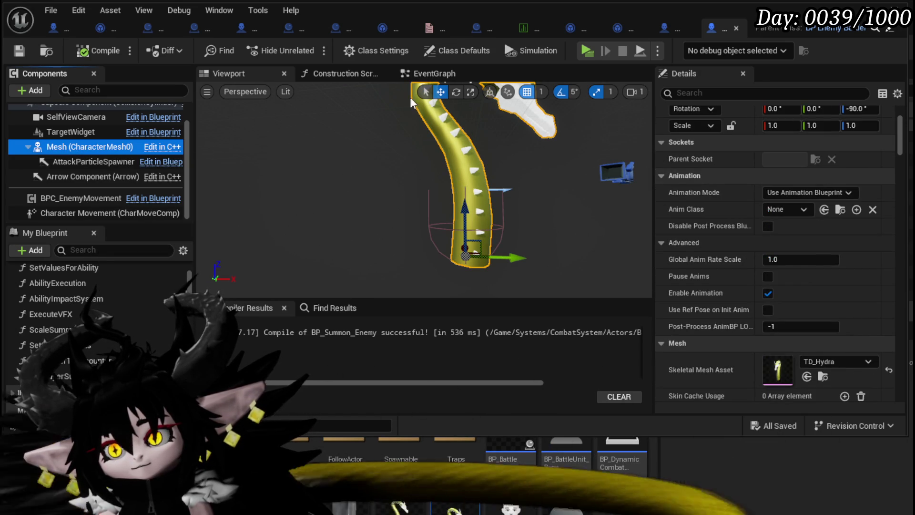
Show BP_EnemyBattler's Mesh (CharacterMesh0) properties and scroll to its Collision Responses.
click(323, 505)
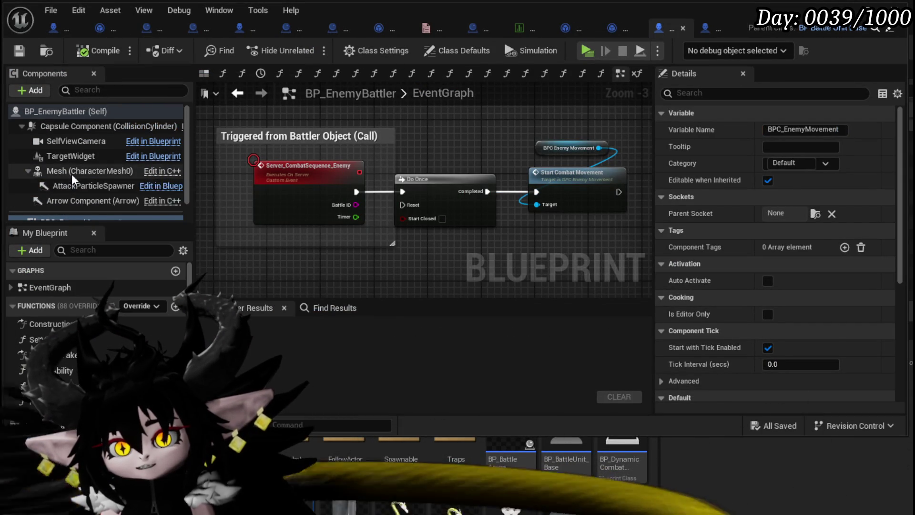
click(76, 171)
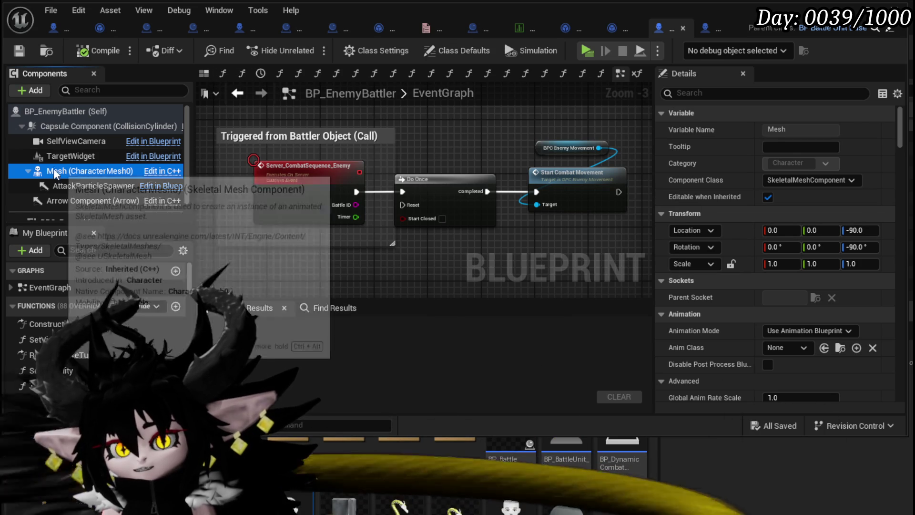
scroll(834, 234, down, 3)
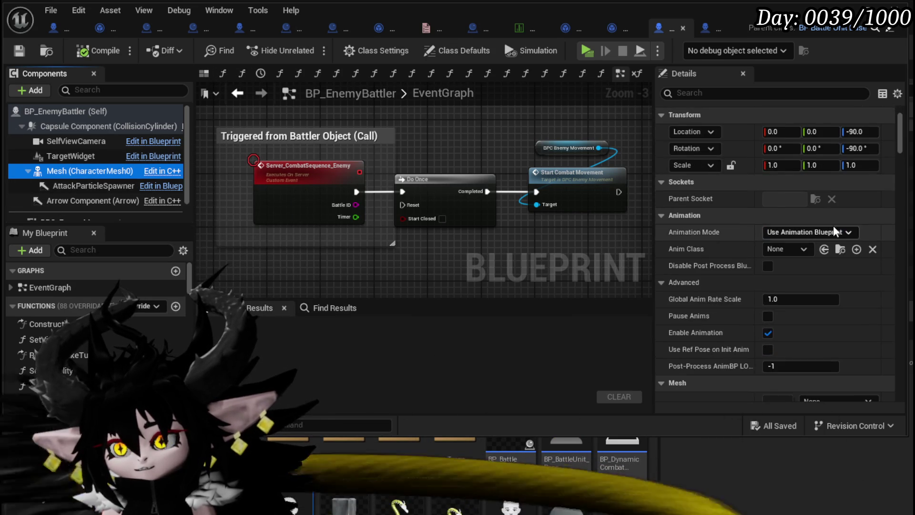
scroll(834, 234, down, 15)
scroll(834, 234, up, 5)
scroll(782, 253, down, 8)
scroll(782, 253, up, 5)
scroll(782, 253, up, 1)
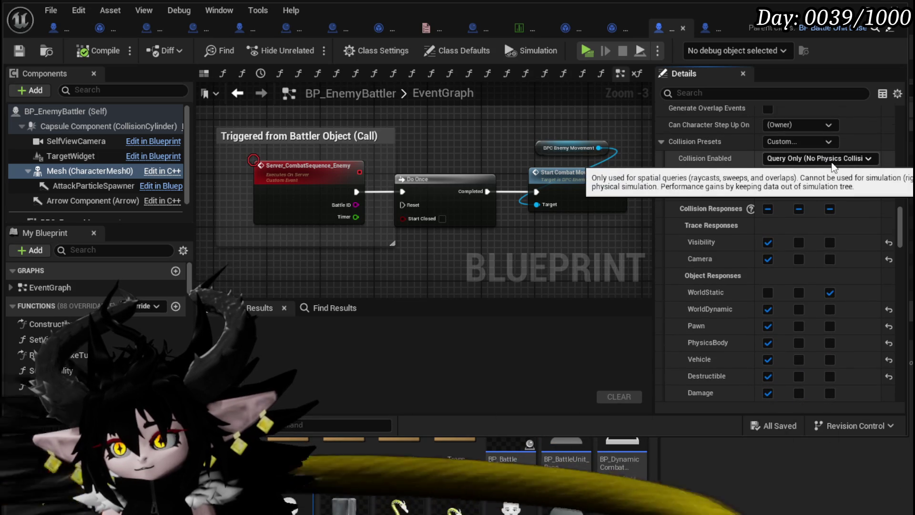
scroll(794, 232, down, 3)
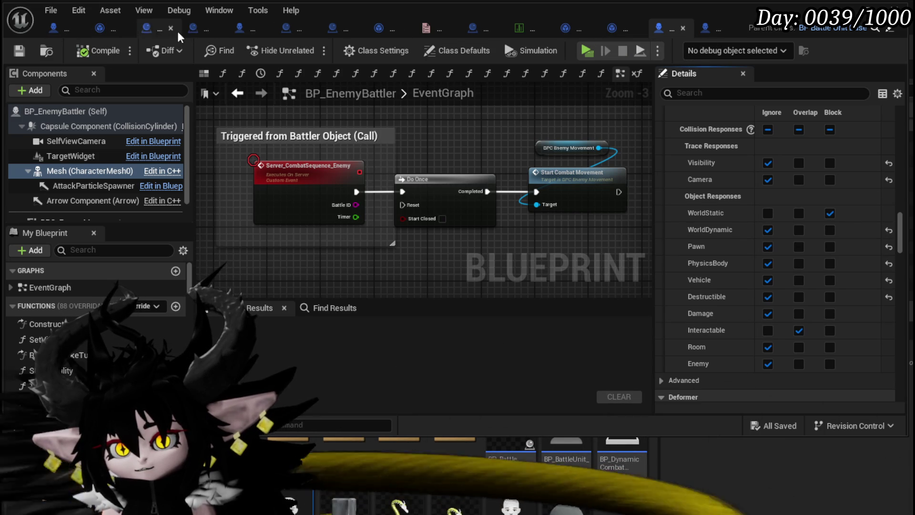
Set Enemy_SpawnSummon's SpawnActor collision handling to "Always Spawn, Ignore Collisions" and save Combat_Manager.
click(239, 29)
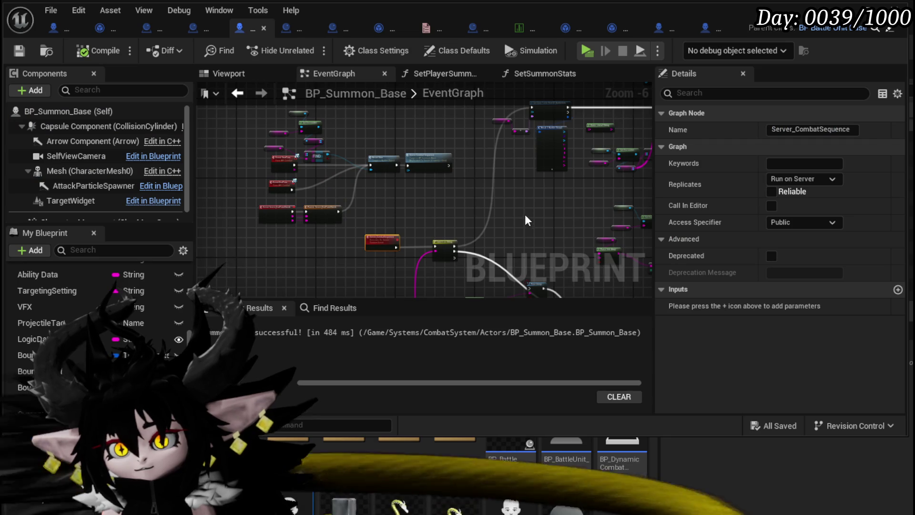
click(195, 29)
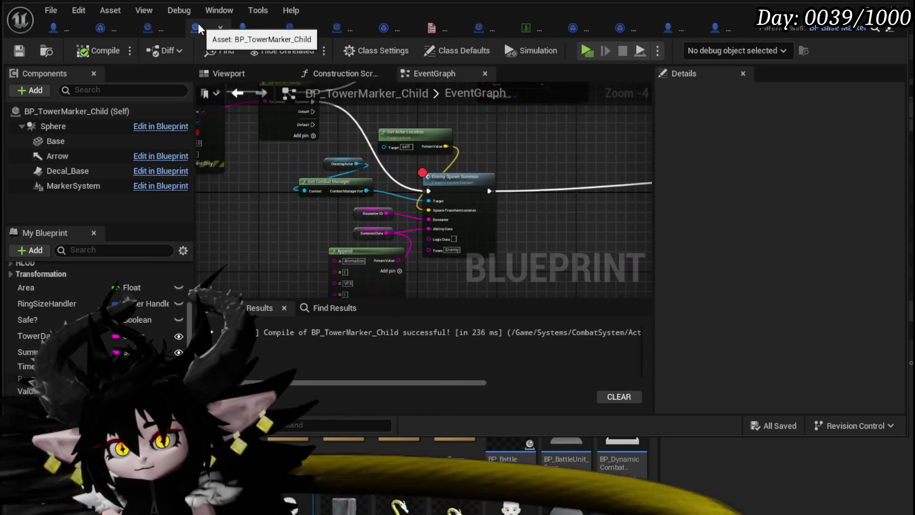
scroll(399, 194, up, 5)
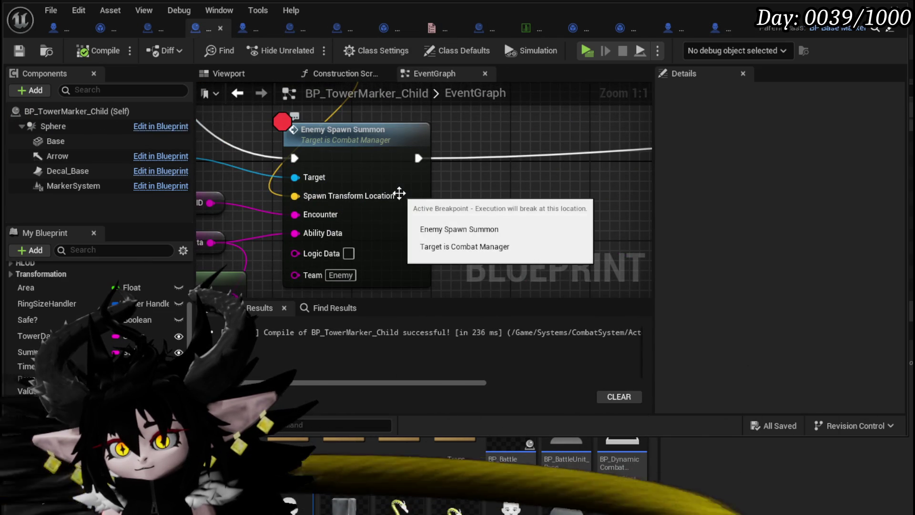
double_click(399, 194)
scroll(316, 178, up, 1)
click(381, 242)
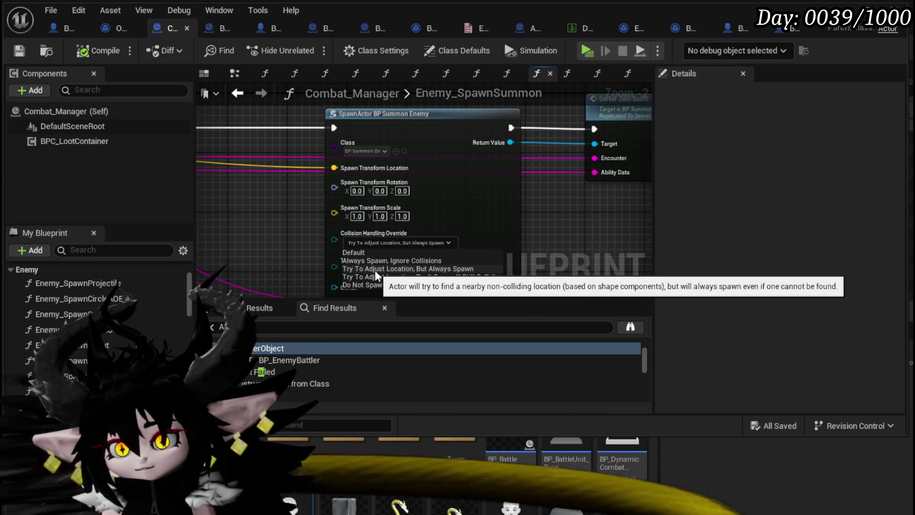
click(367, 261)
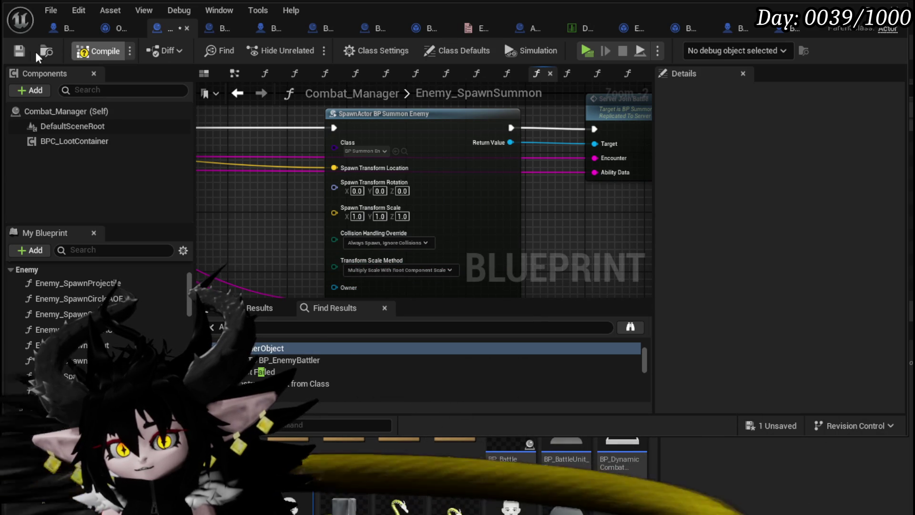
click(20, 52)
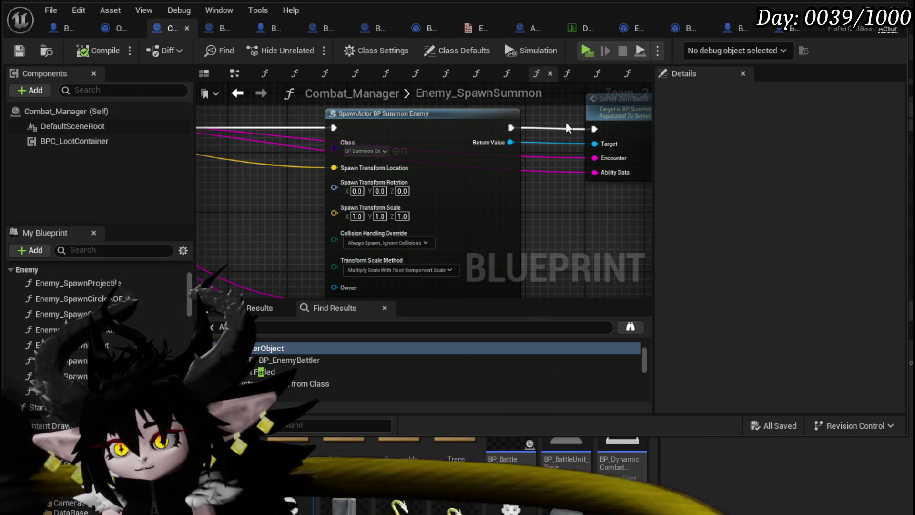
click(866, 9)
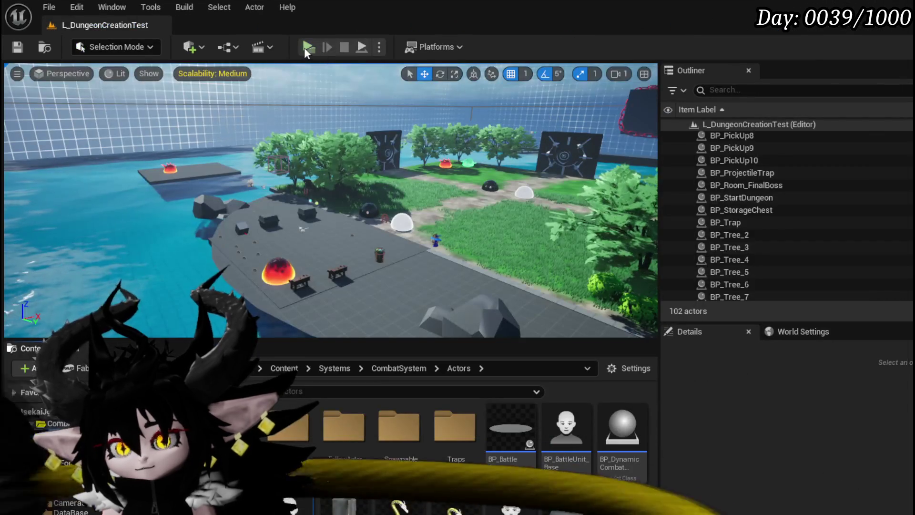
Play-test the summon with Alt+P, stop with Esc, then save L_DungeonCreationTest.
key(alt+p)
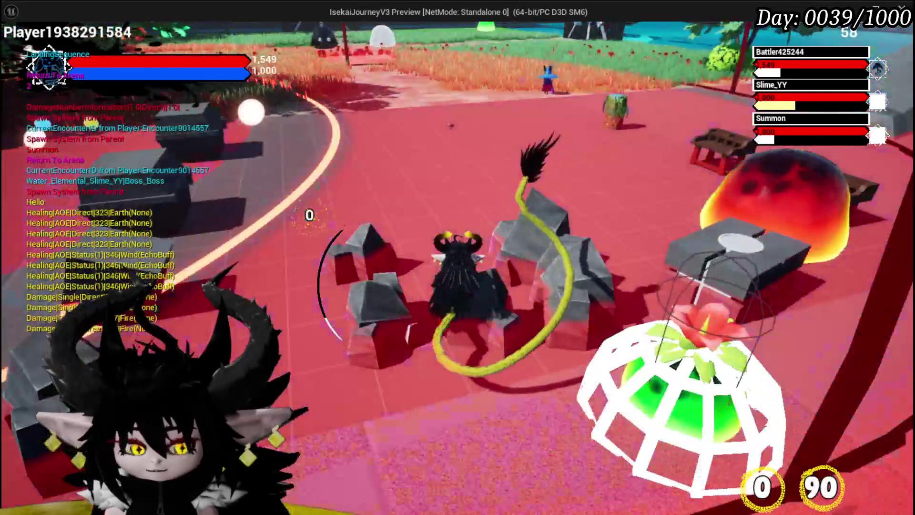
key(Escape)
click(15, 45)
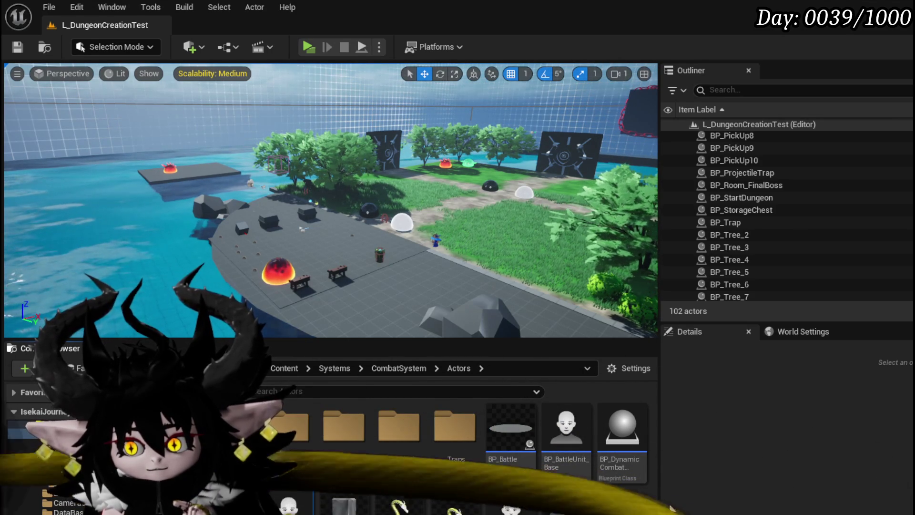
Open BP_Summon_Enemy's event graph and add a Get Encounter node near Add Battler to Encounter.
double_click(455, 506)
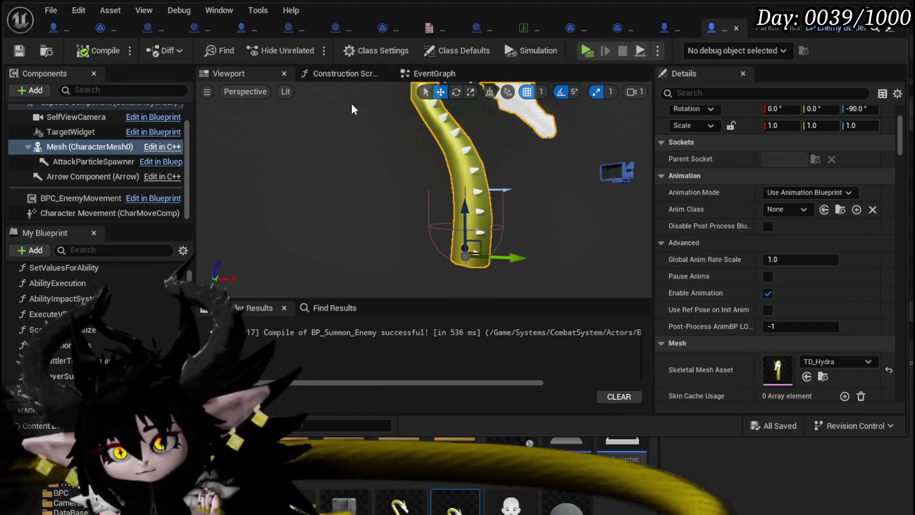
click(413, 77)
mouse_move(400, 228)
mouse_down()
mouse_move(380, 190)
mouse_move(384, 172)
mouse_move(253, 248)
mouse_move(348, 220)
mouse_move(388, 272)
mouse_move(437, 272)
mouse_up()
scroll(418, 184, up, 3)
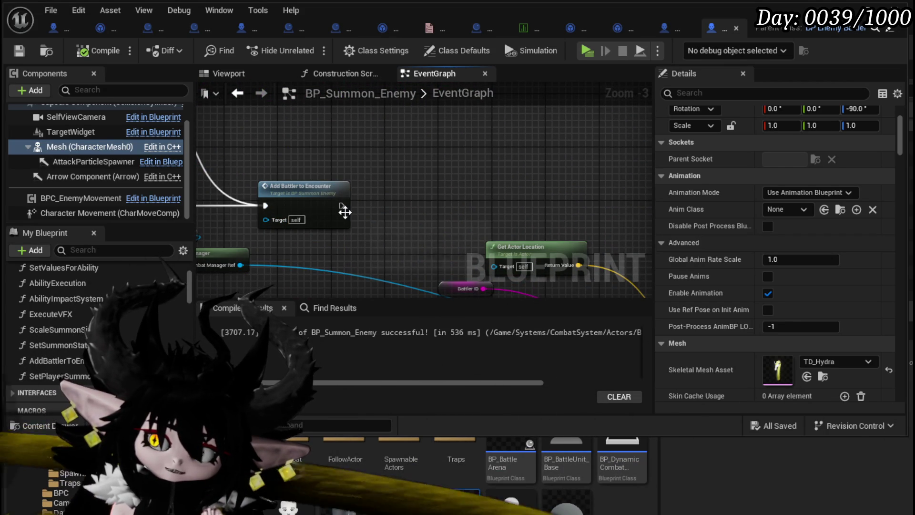
mouse_move(397, 162)
mouse_down()
mouse_move(462, 166)
mouse_move(342, 241)
mouse_move(292, 160)
mouse_move(328, 155)
mouse_up()
right_click(327, 155)
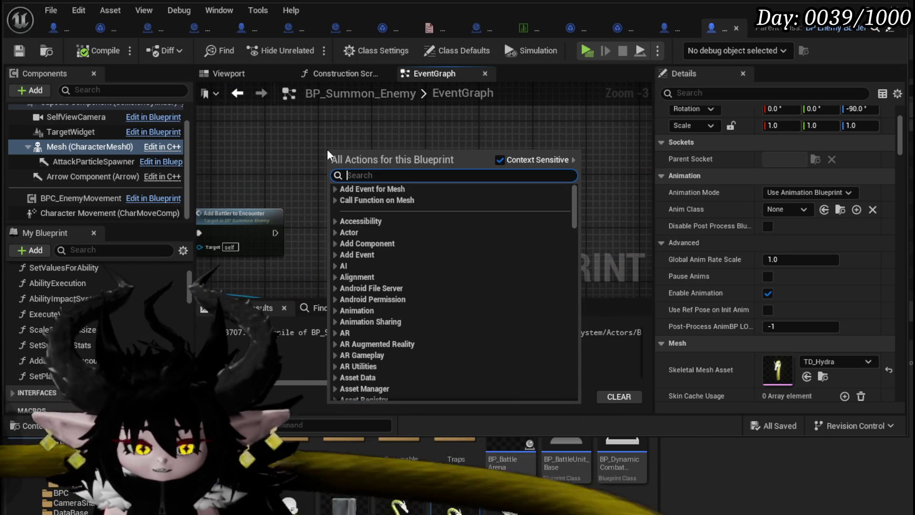
text(get)
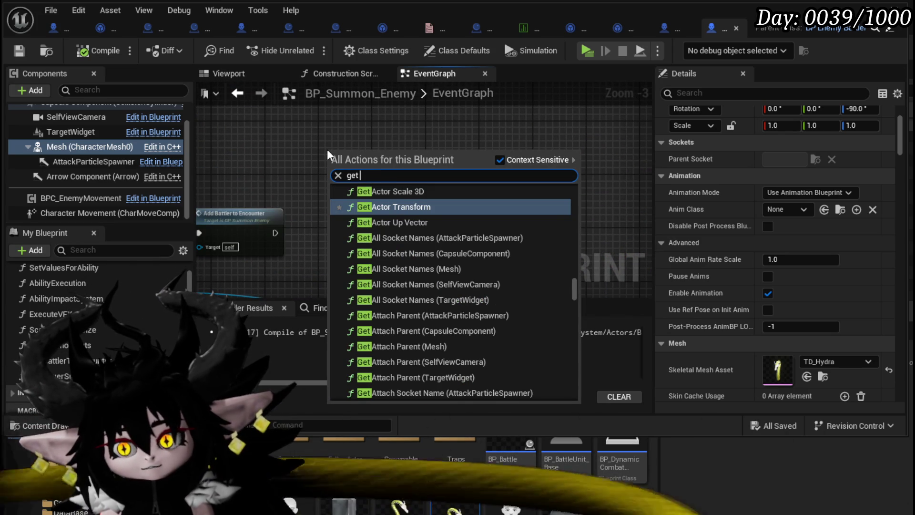
text( encounter)
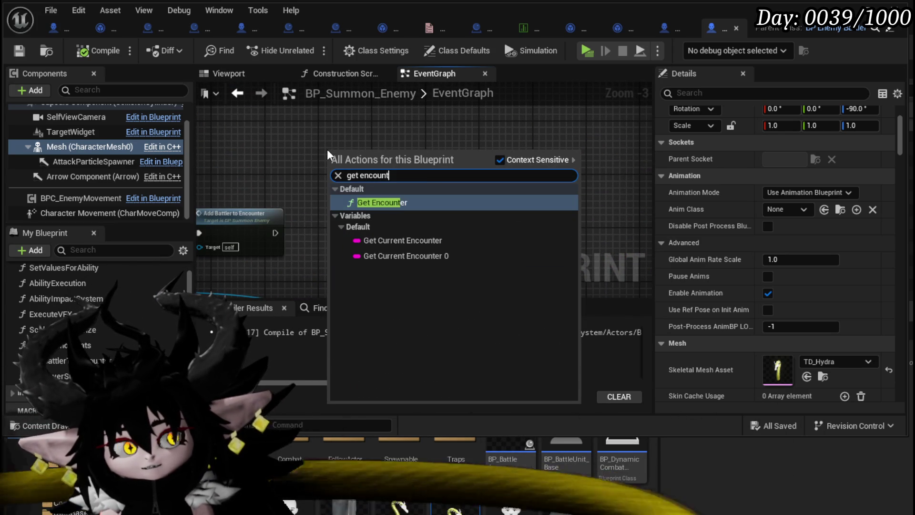
key(Return)
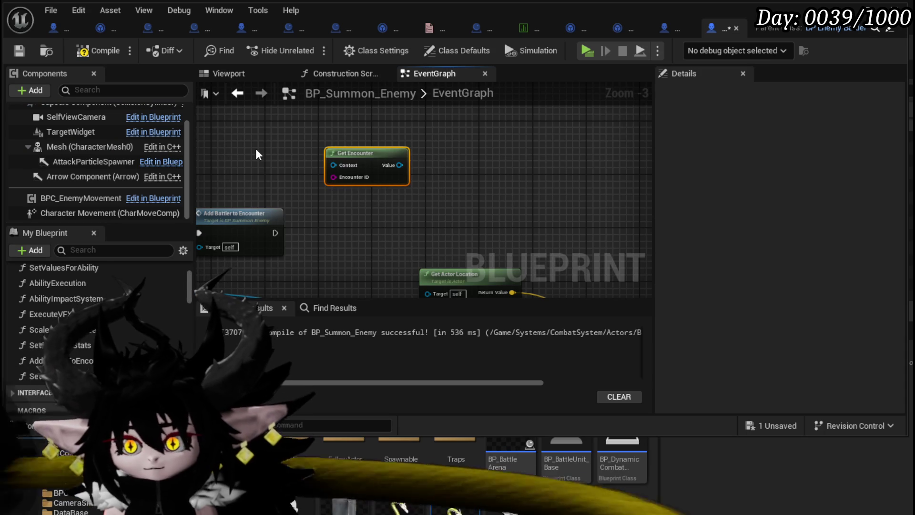
Add a Self reference, wire it into Get Encounter's Context, and arrange the nodes.
right_click(254, 155)
text(self)
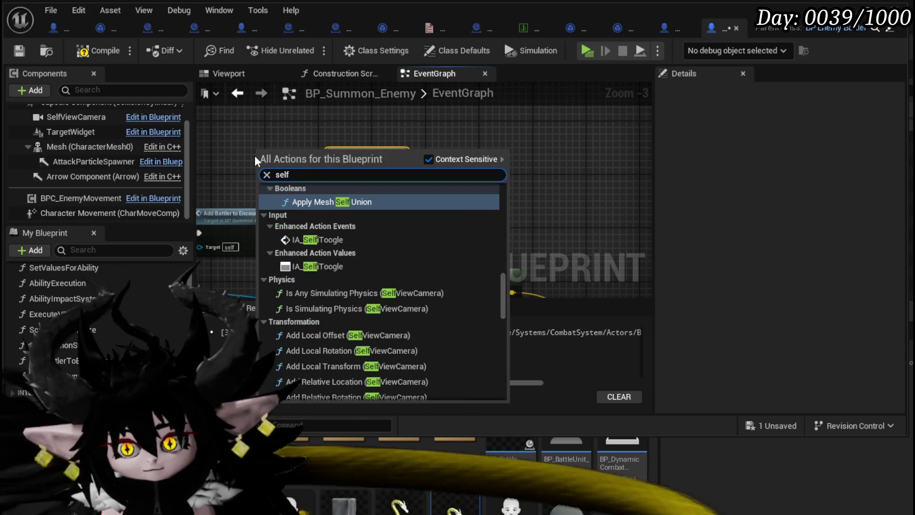
mouse_move(502, 279)
mouse_down()
mouse_move(512, 330)
mouse_move(322, 385)
mouse_up()
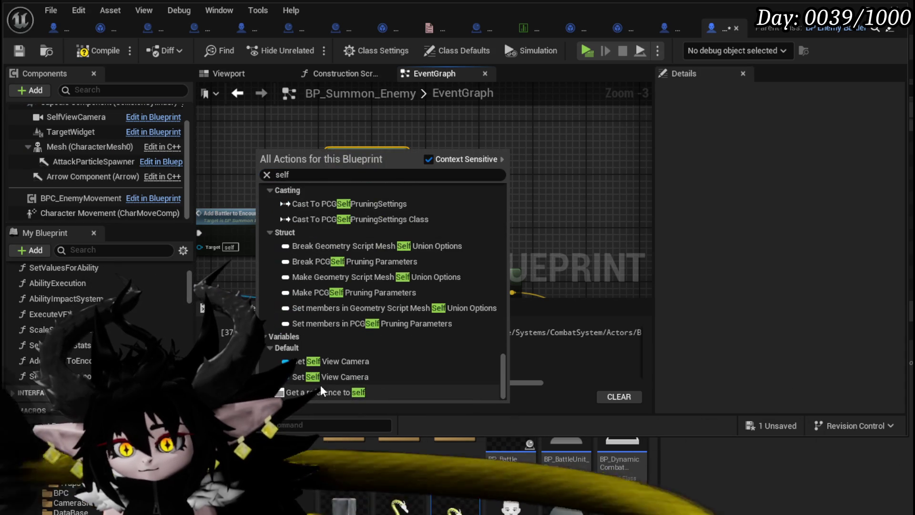
click(310, 390)
drag(297, 155, 333, 165)
drag(282, 138, 279, 181)
drag(358, 197, 358, 170)
Add a Current Encounter getter and feed it into Get Encounter's Encounter ID.
right_click(254, 210)
text(g)
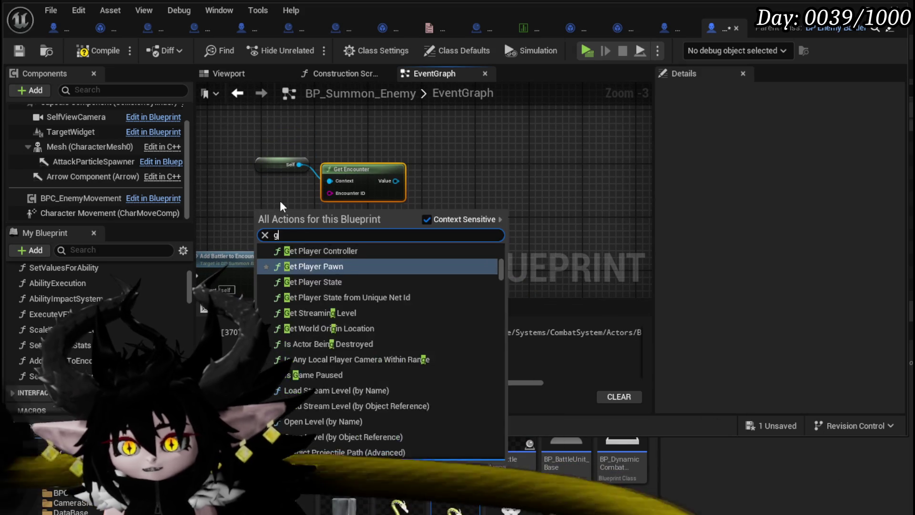
text(et current)
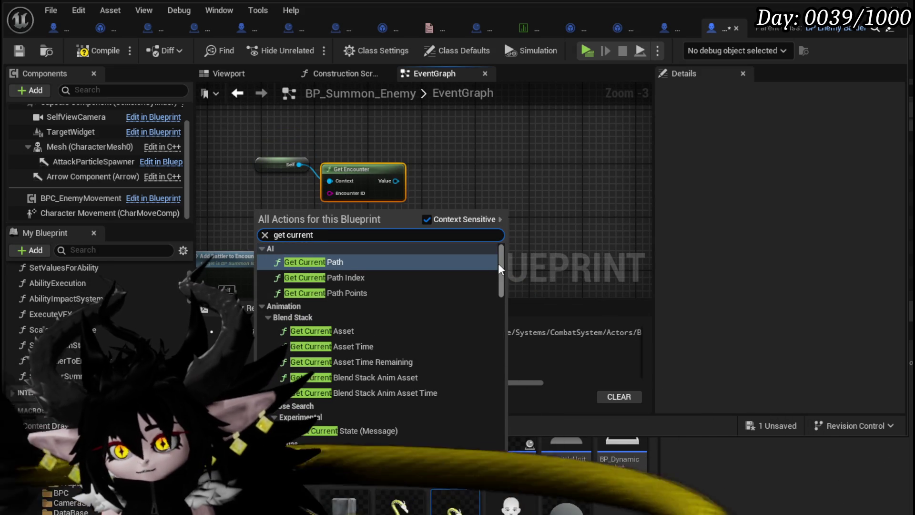
drag(499, 263, 490, 420)
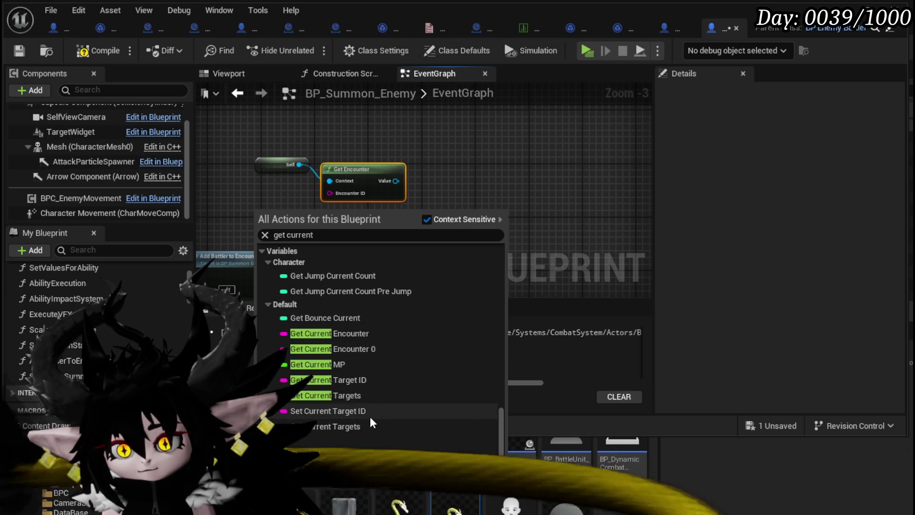
click(337, 339)
drag(303, 212, 327, 191)
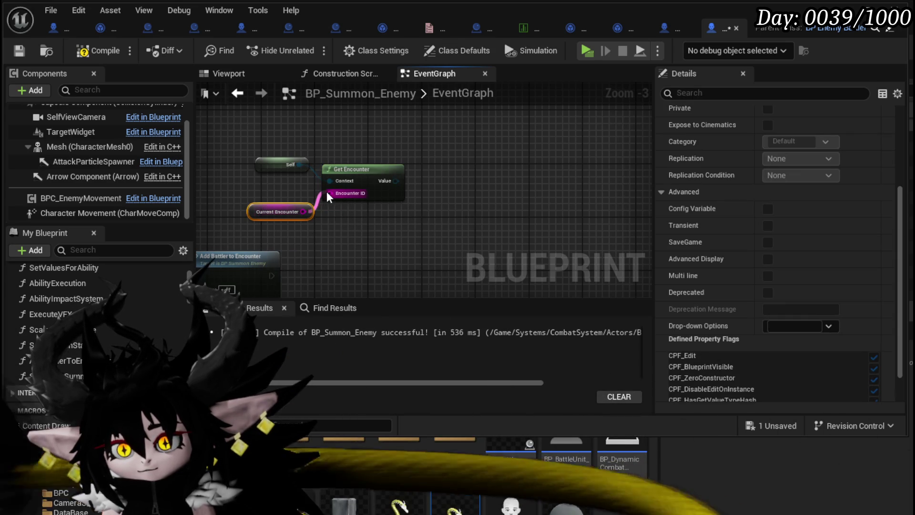
scroll(107, 332, down, 5)
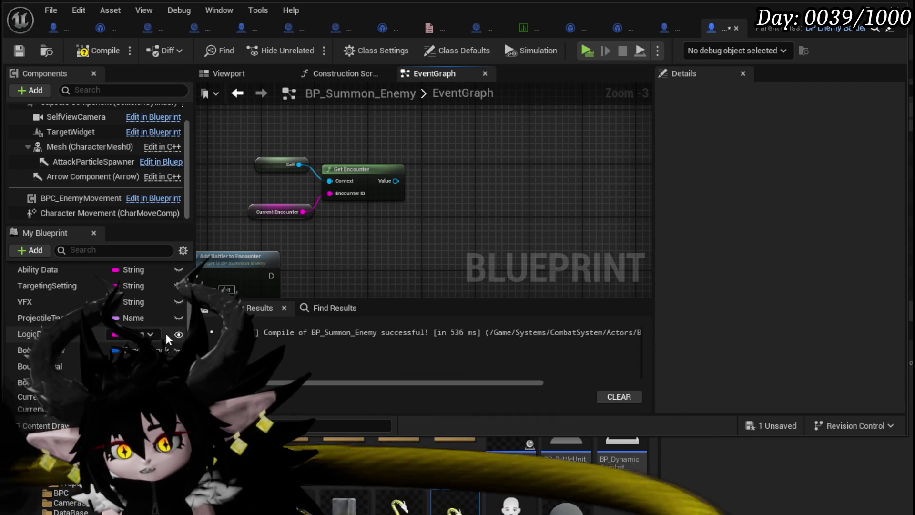
scroll(166, 333, up, 2)
scroll(166, 333, down, 3)
scroll(166, 333, down, 1)
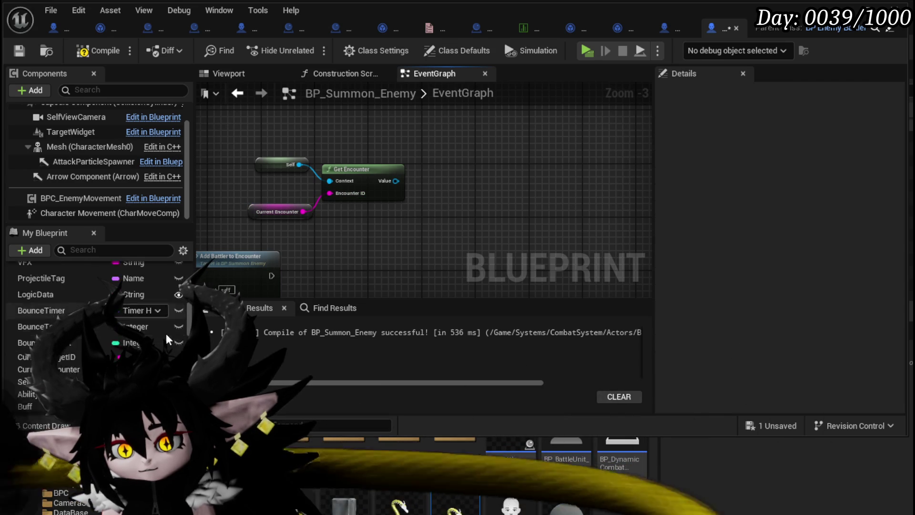
scroll(166, 334, up, 3)
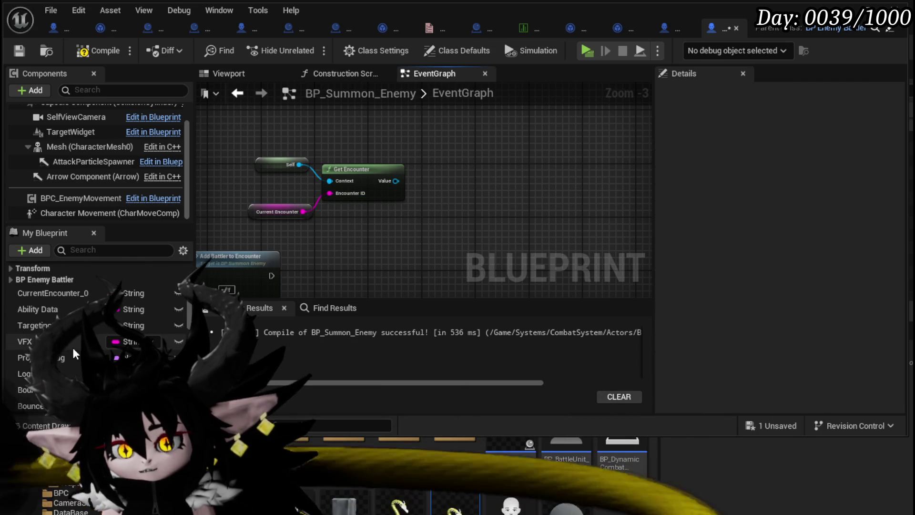
scroll(68, 303, down, 3)
scroll(119, 302, up, 3)
Delete the CurrentEncounter_0 variable and save the blueprint.
click(55, 297)
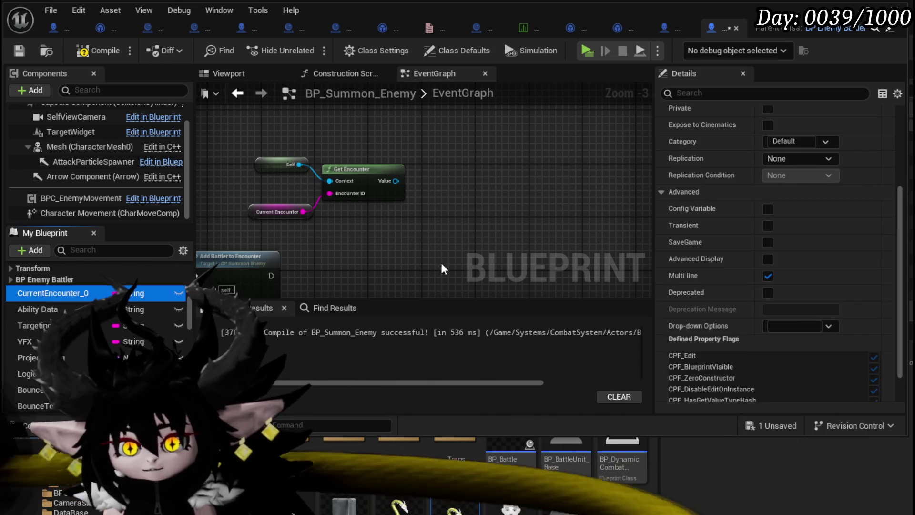
key(Delete)
click(683, 353)
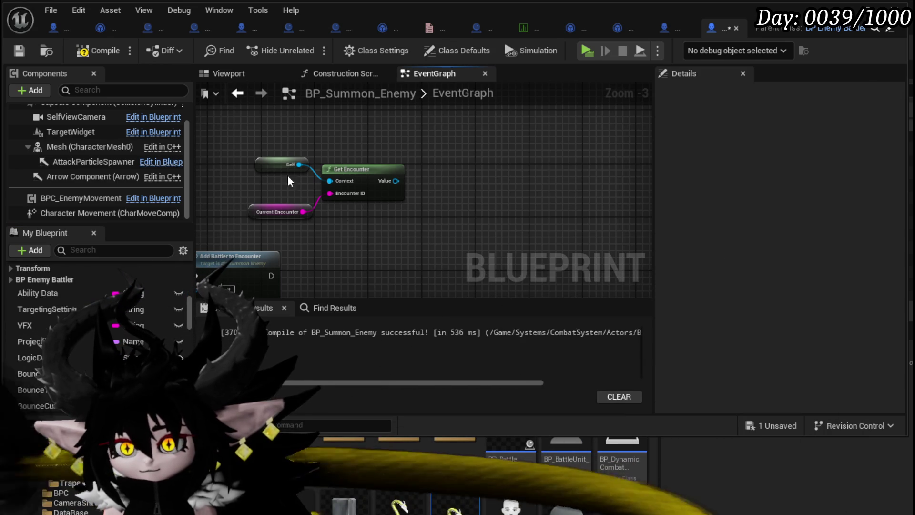
click(20, 51)
scroll(404, 207, down, 4)
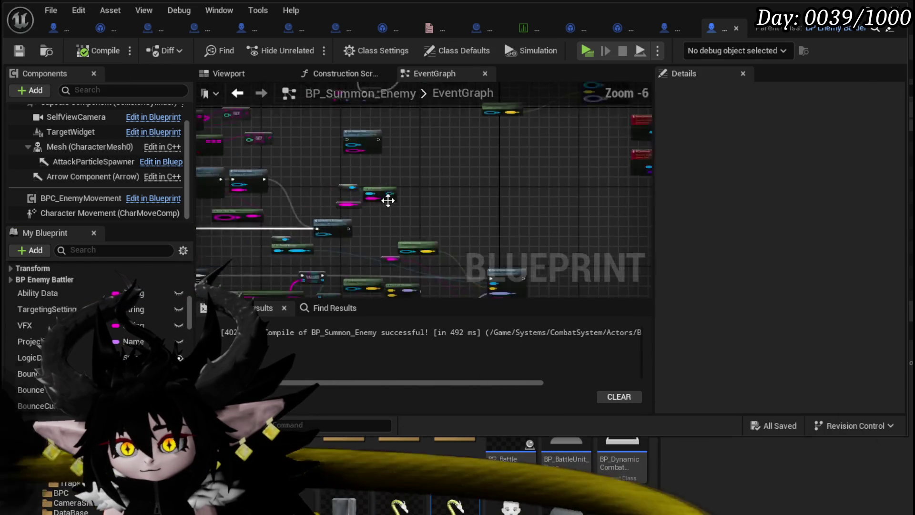
Look at the SetSummonStats function graph, then return to the event graph.
scroll(533, 236, up, 4)
drag(382, 268, 336, 262)
double_click(427, 179)
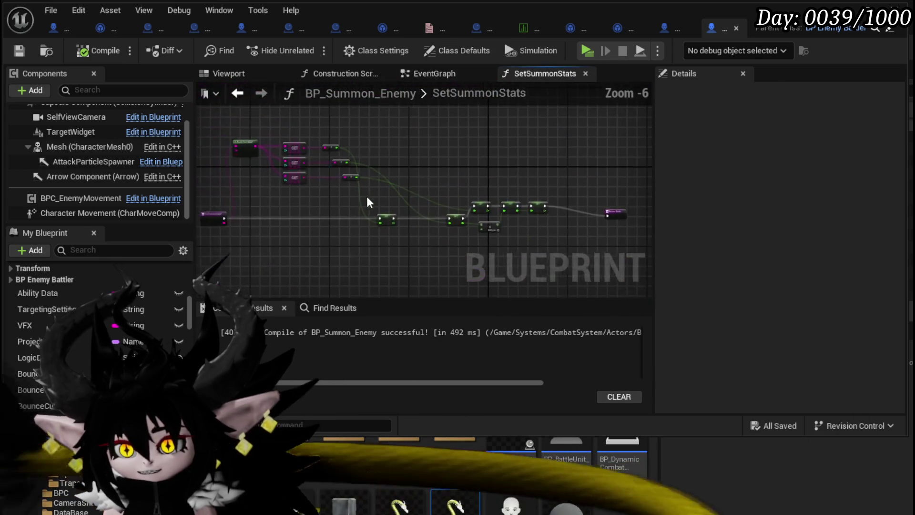
click(238, 93)
scroll(549, 206, down, 5)
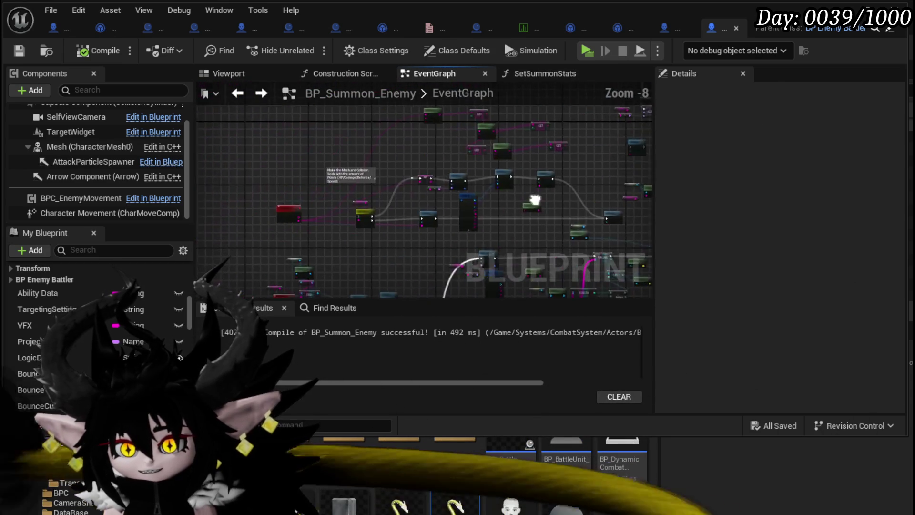
scroll(321, 264, up, 6)
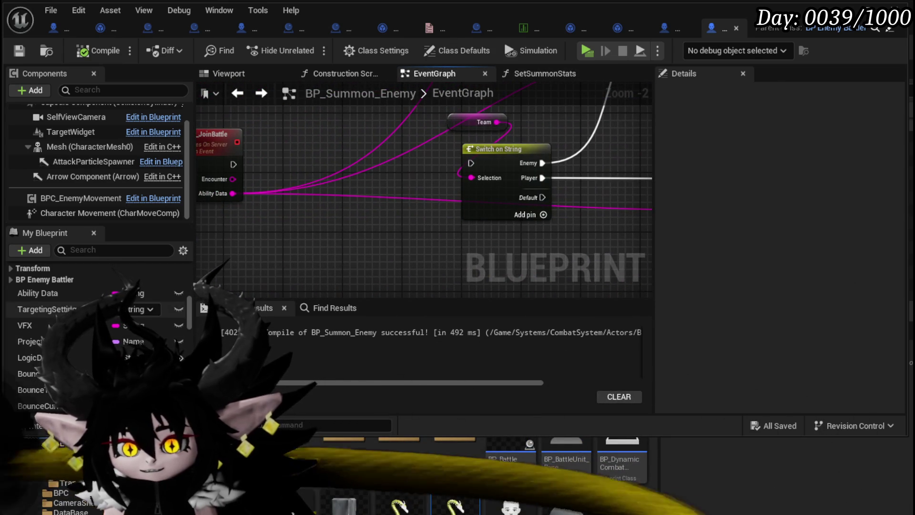
scroll(96, 334, down, 2)
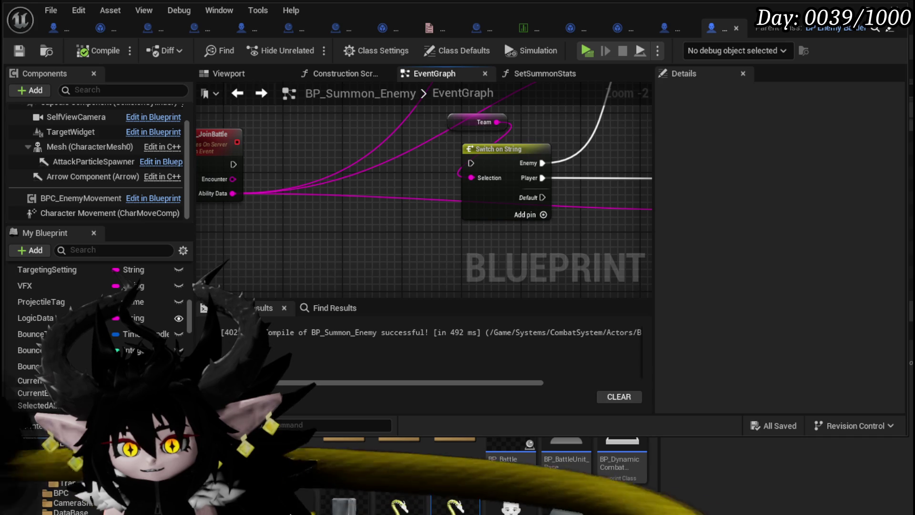
Insert a Set Current Encounter node between JoinBattle and Switch on String.
drag(33, 393, 350, 162)
click(299, 200)
drag(234, 164, 267, 170)
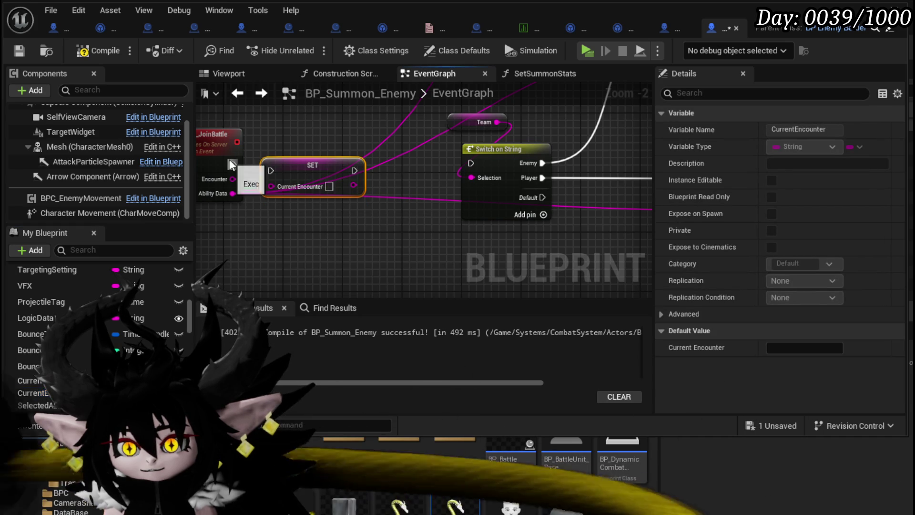
drag(377, 163, 470, 163)
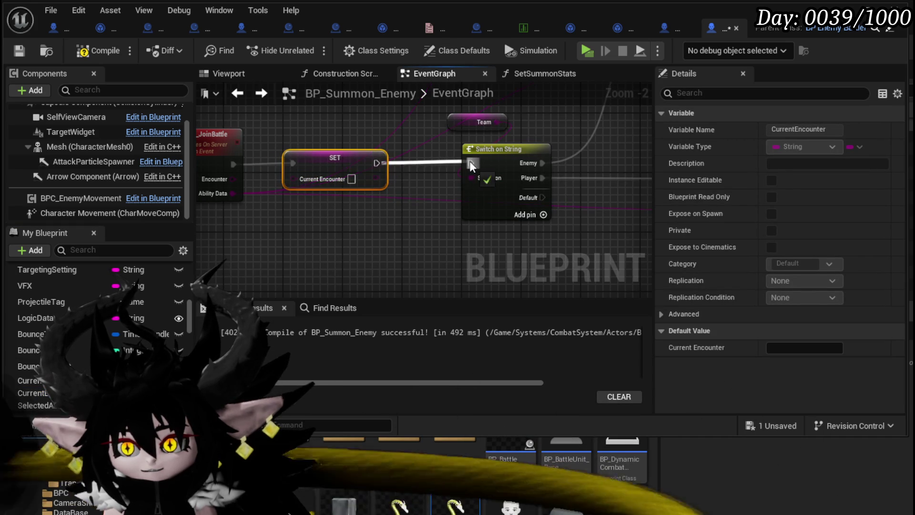
scroll(296, 179, down, 2)
mouse_move(368, 236)
mouse_down()
mouse_move(452, 187)
mouse_move(389, 201)
mouse_move(358, 167)
mouse_up()
drag(512, 201, 556, 204)
Add a Find node on EnemyAIObject keyed by BattlerID and tidy it up-left.
text(Find)
key(Return)
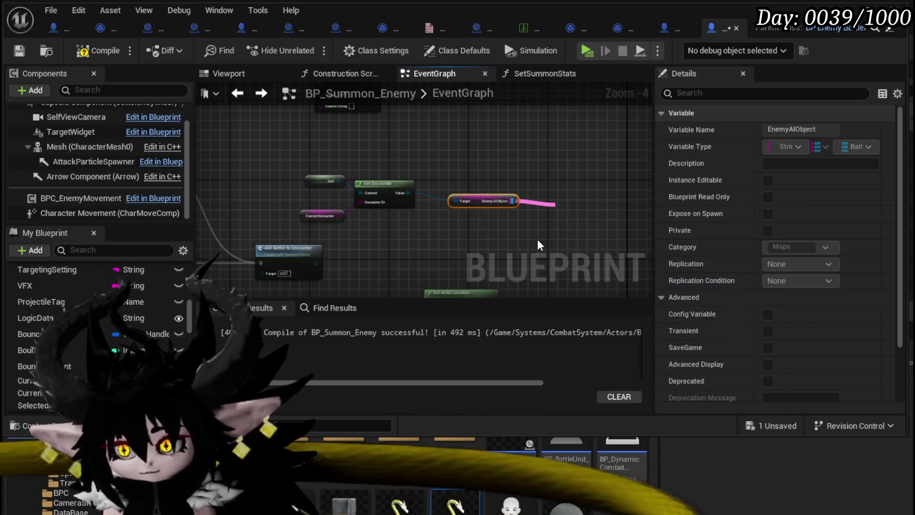
scroll(126, 310, down, 2)
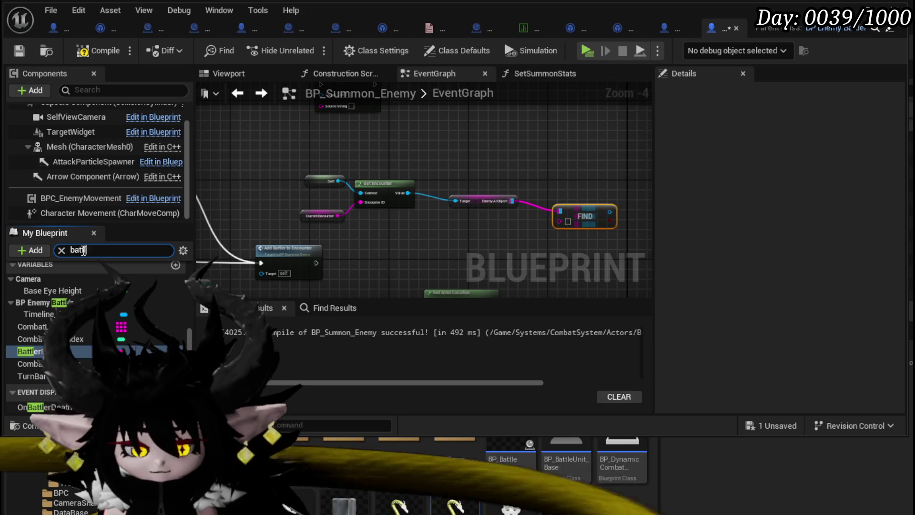
text(er)
drag(562, 262, 568, 219)
mouse_move(485, 250)
mouse_down()
mouse_move(556, 194)
mouse_move(551, 211)
mouse_move(510, 181)
mouse_move(394, 247)
mouse_up()
click(538, 183)
Call Get Action on the found battler, running after Add Battler to Encounter.
text(get)
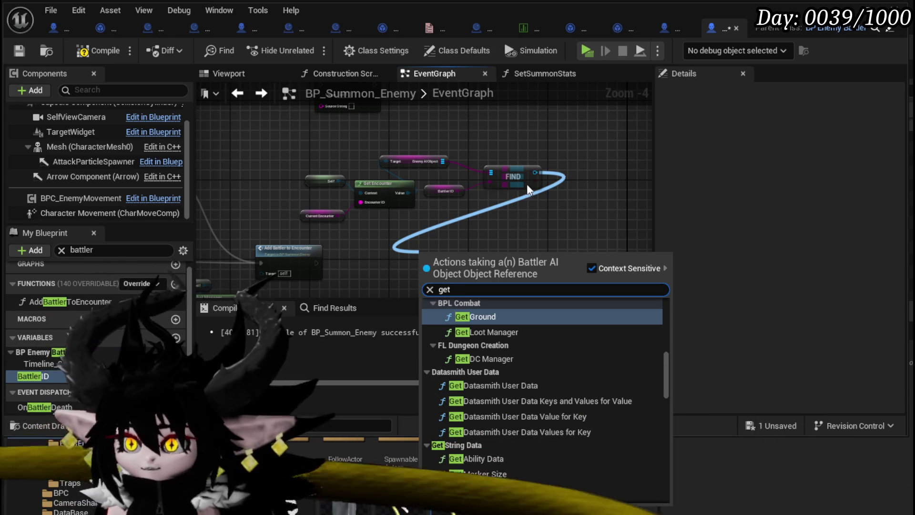
mouse_move(670, 371)
mouse_down()
mouse_move(654, 487)
mouse_move(650, 355)
mouse_up()
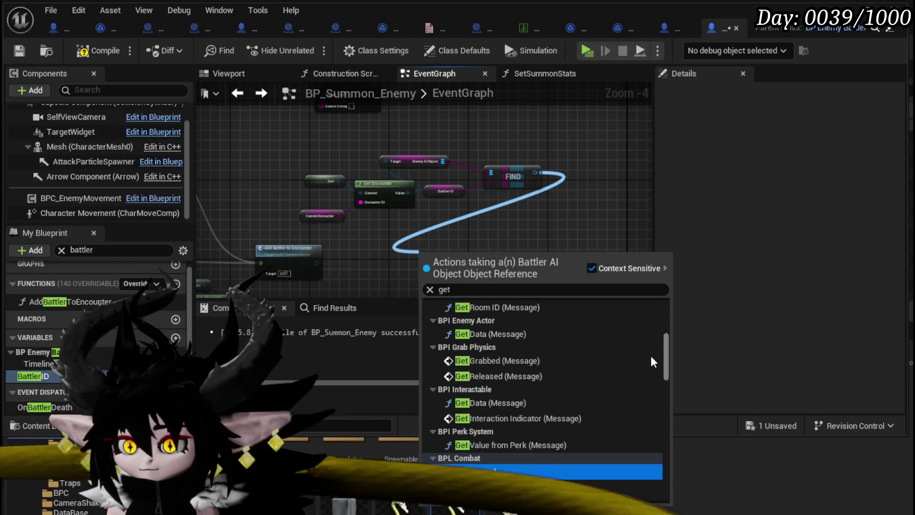
scroll(652, 347, up, 5)
scroll(658, 333, up, 4)
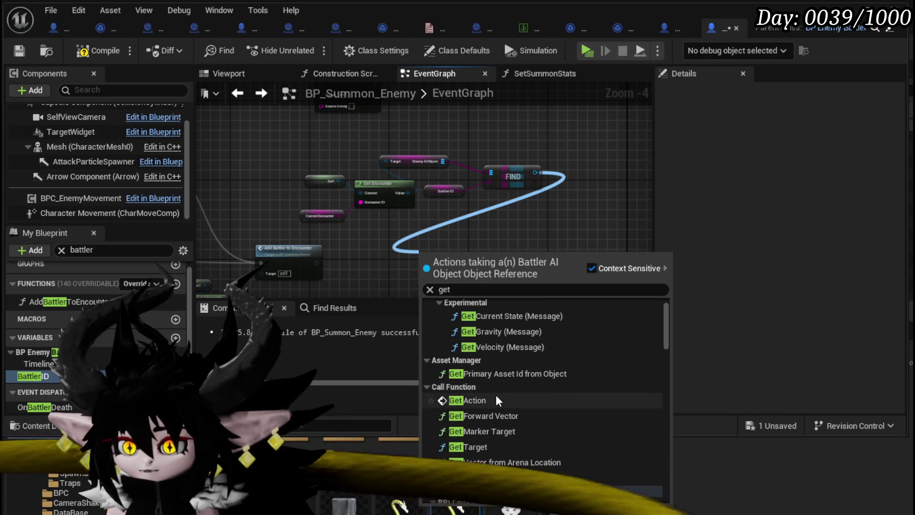
click(496, 399)
scroll(355, 249, up, 1)
mouse_move(298, 267)
mouse_down()
mouse_move(499, 283)
mouse_move(448, 252)
mouse_up()
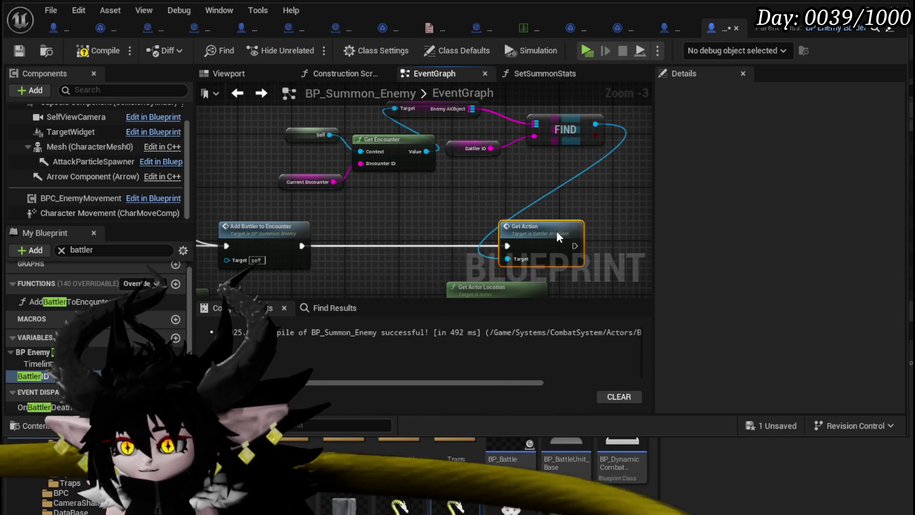
right_click(373, 237)
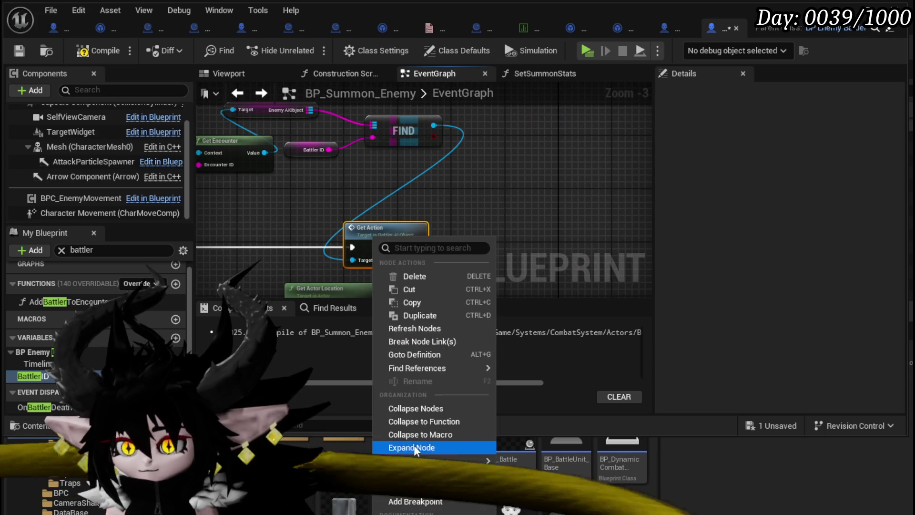
Put a breakpoint on Get Action, save the blueprint, and open GetAction's definition.
click(404, 500)
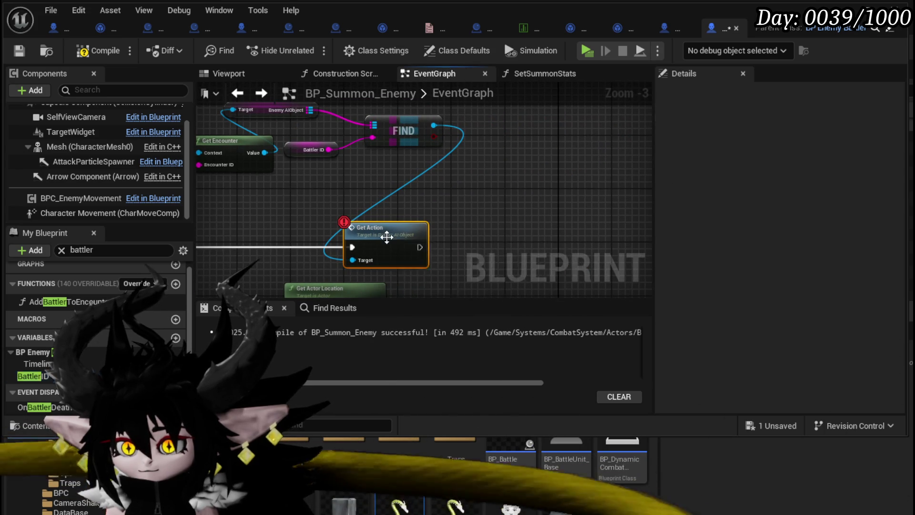
right_click(388, 241)
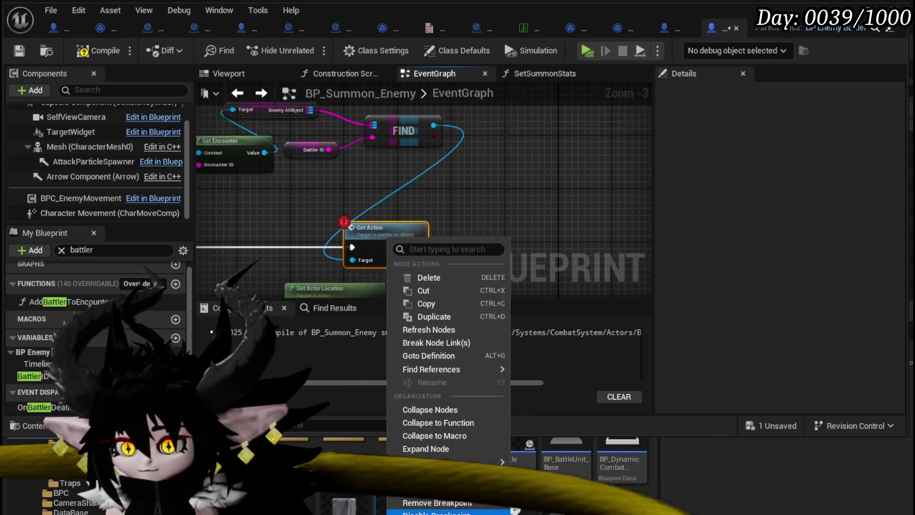
click(496, 503)
right_click(378, 245)
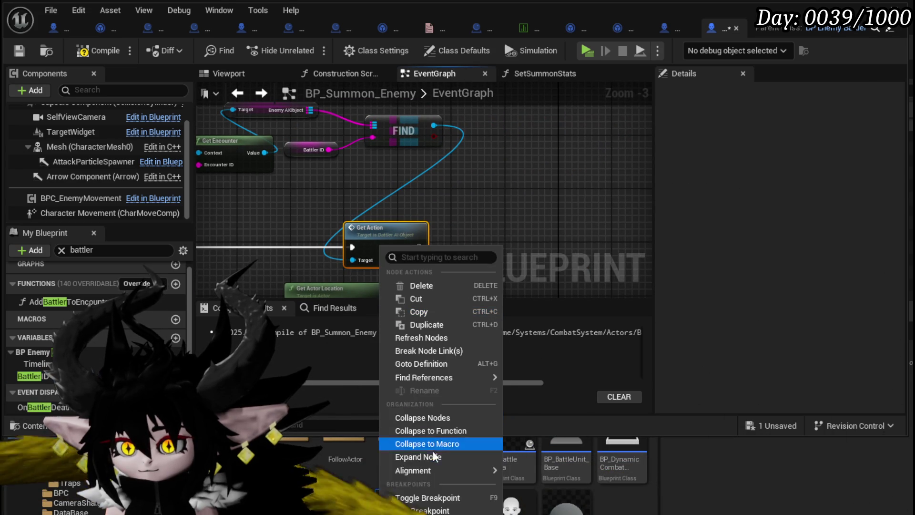
click(415, 501)
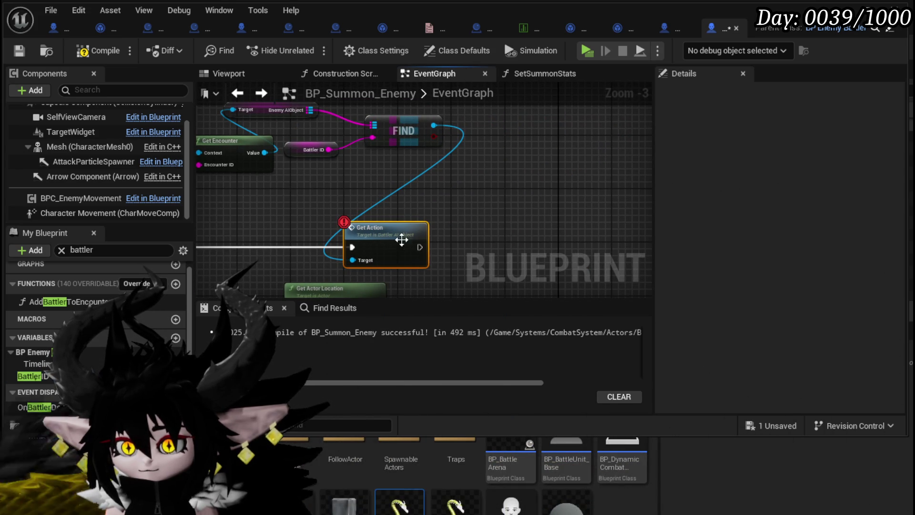
click(21, 50)
double_click(381, 231)
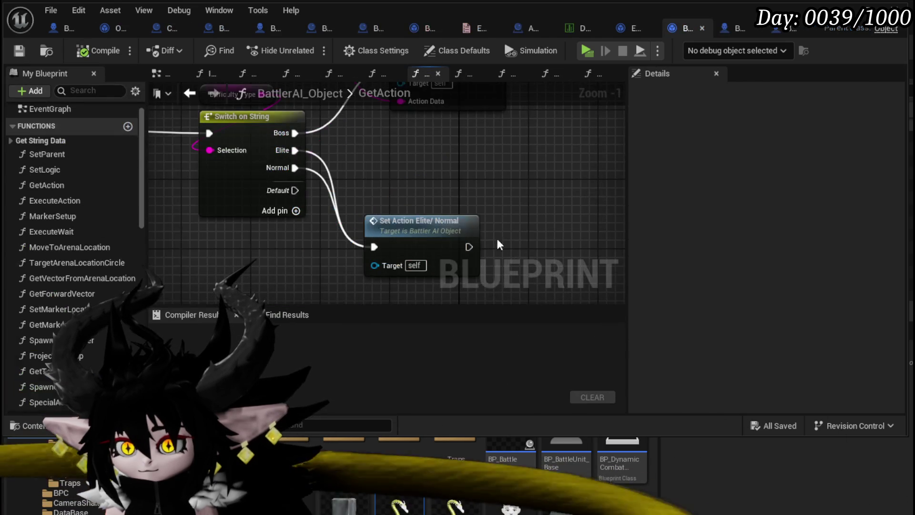
Review GetAction's Switch on String and Combat Logic lookup, save, then open SetParent.
drag(483, 261, 567, 229)
mouse_move(499, 234)
mouse_down()
mouse_move(395, 306)
mouse_move(382, 196)
mouse_move(448, 369)
mouse_up()
mouse_move(449, 238)
mouse_down()
mouse_move(415, 215)
mouse_move(414, 262)
mouse_move(487, 372)
mouse_up()
key(ctrl+s)
mouse_move(276, 241)
mouse_down()
mouse_move(321, 180)
mouse_move(315, 144)
mouse_up()
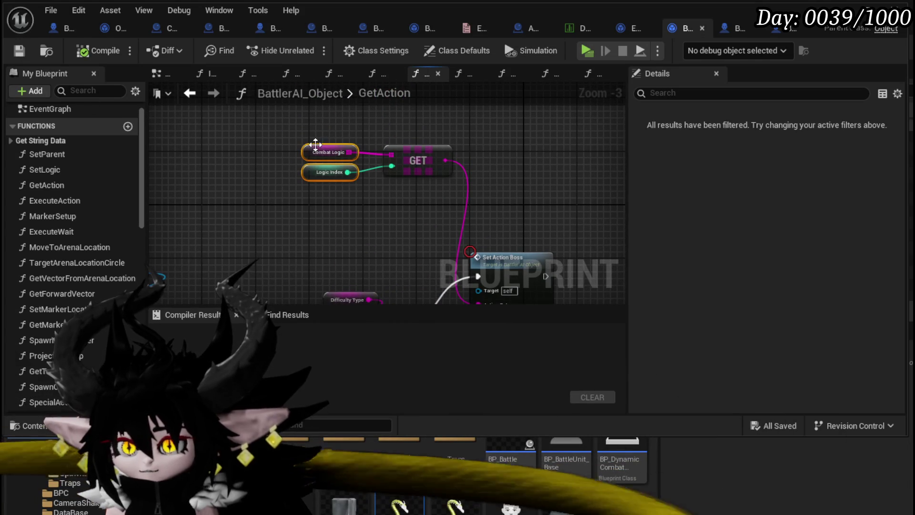
click(314, 152)
scroll(302, 194, down, 1)
drag(303, 194, 595, 157)
click(189, 93)
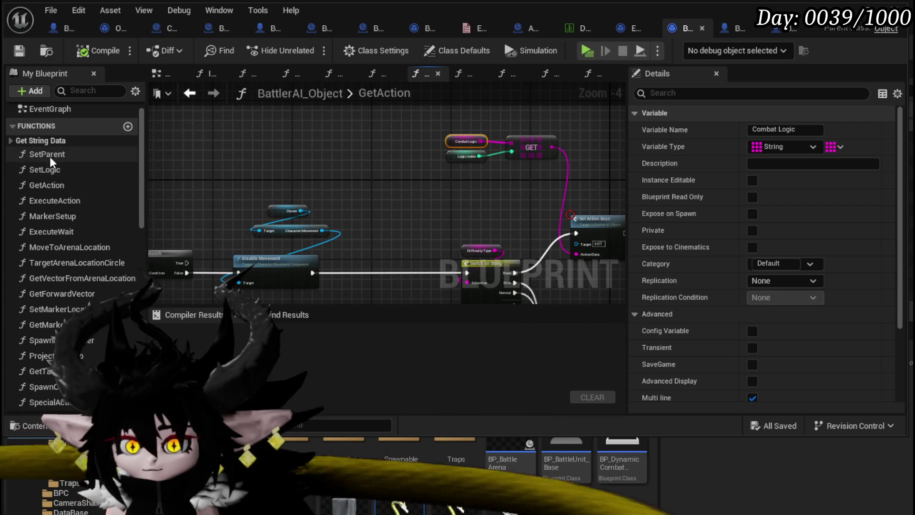
click(53, 157)
double_click(52, 157)
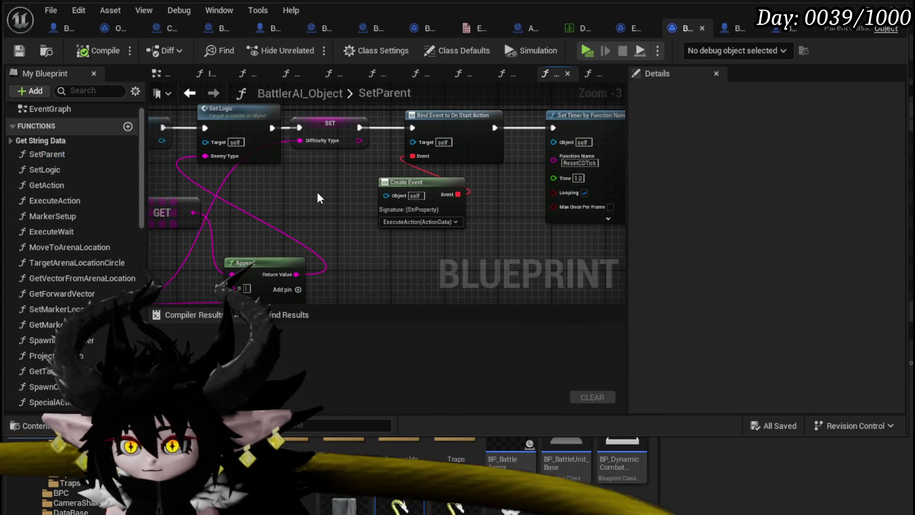
Inspect the SetParent graph's Difficulty Type, Create Event and Bind Event nodes.
mouse_move(316, 192)
mouse_down()
mouse_move(591, 204)
mouse_move(487, 162)
mouse_up()
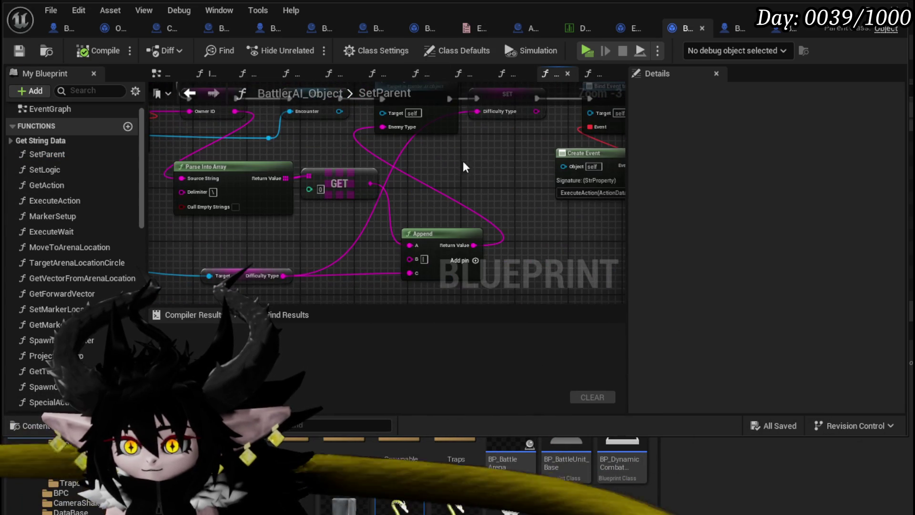
mouse_move(368, 139)
mouse_down()
mouse_move(377, 194)
mouse_move(423, 231)
mouse_move(348, 255)
mouse_move(317, 277)
mouse_move(329, 234)
mouse_up()
click(309, 260)
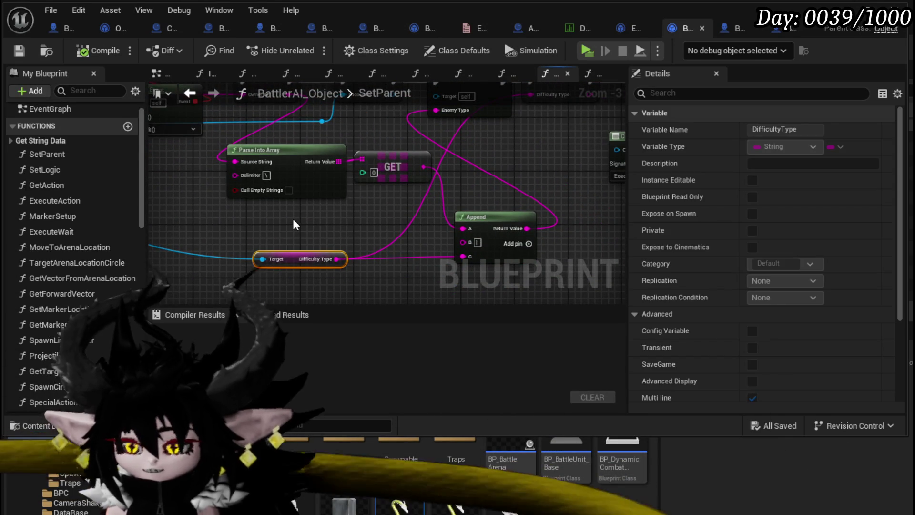
click(293, 218)
scroll(293, 218, down, 1)
mouse_move(289, 203)
mouse_down()
mouse_move(290, 273)
mouse_move(422, 230)
mouse_move(302, 245)
mouse_move(176, 225)
mouse_up()
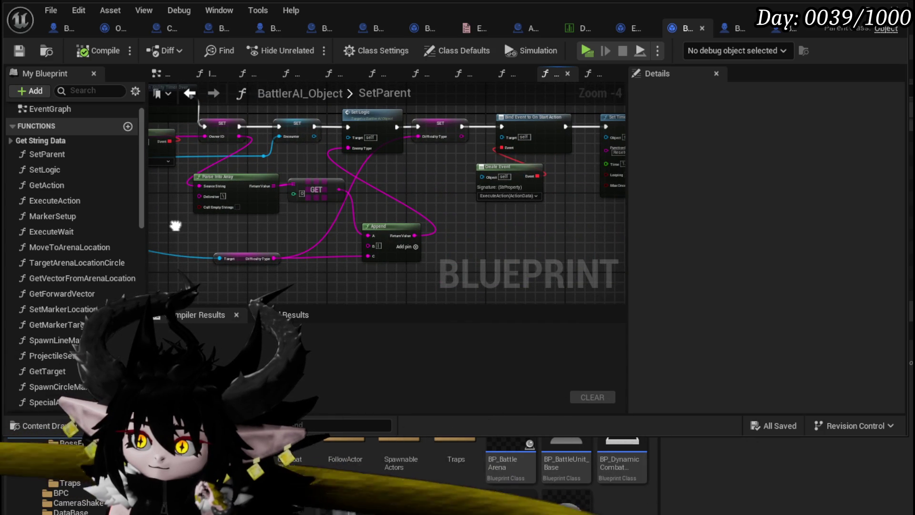
drag(176, 225, 215, 244)
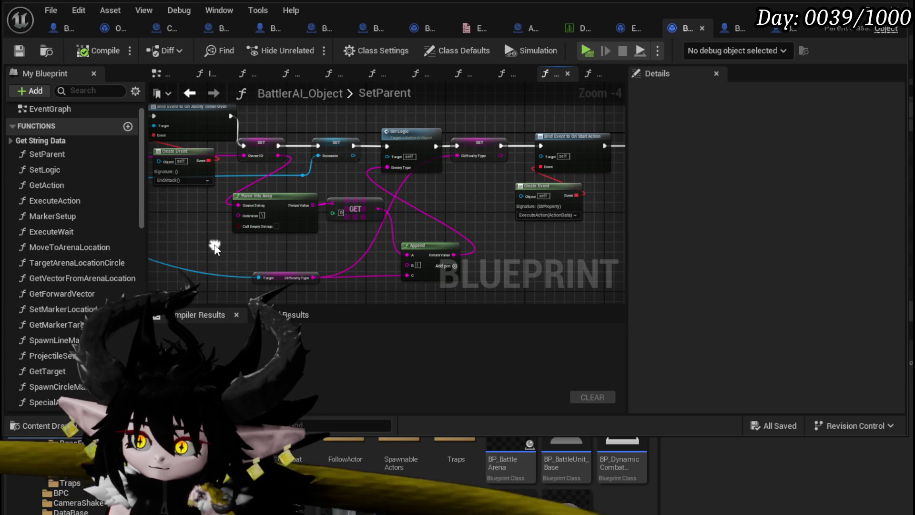
Open SetLogic to inspect its data table lookup, save, and return to SetParent.
double_click(429, 133)
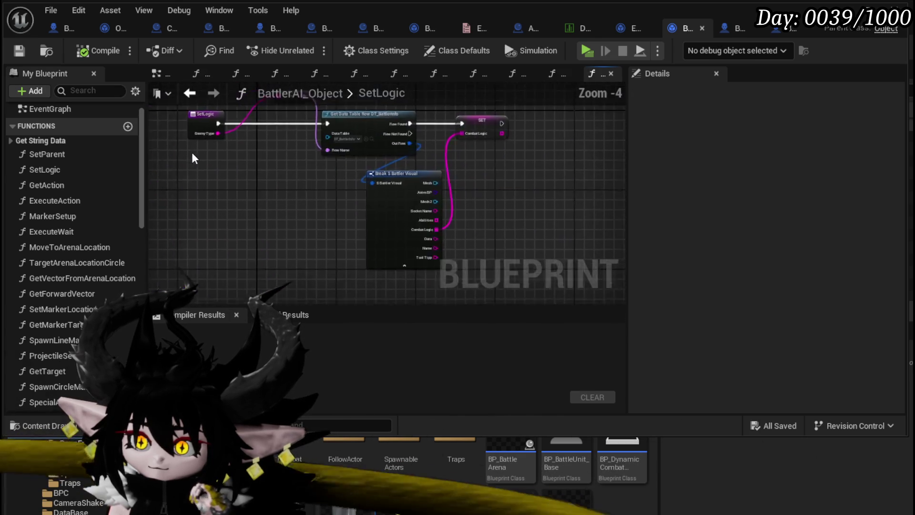
drag(318, 212, 506, 103)
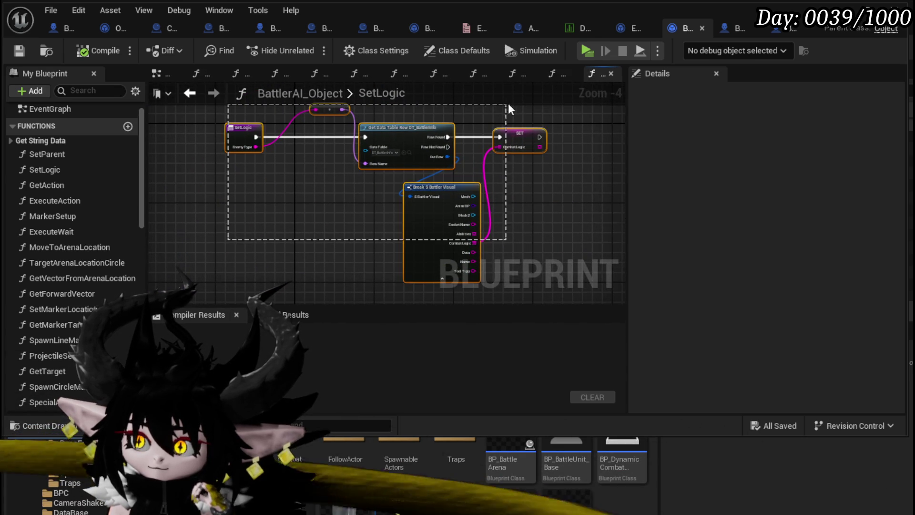
click(564, 154)
click(19, 50)
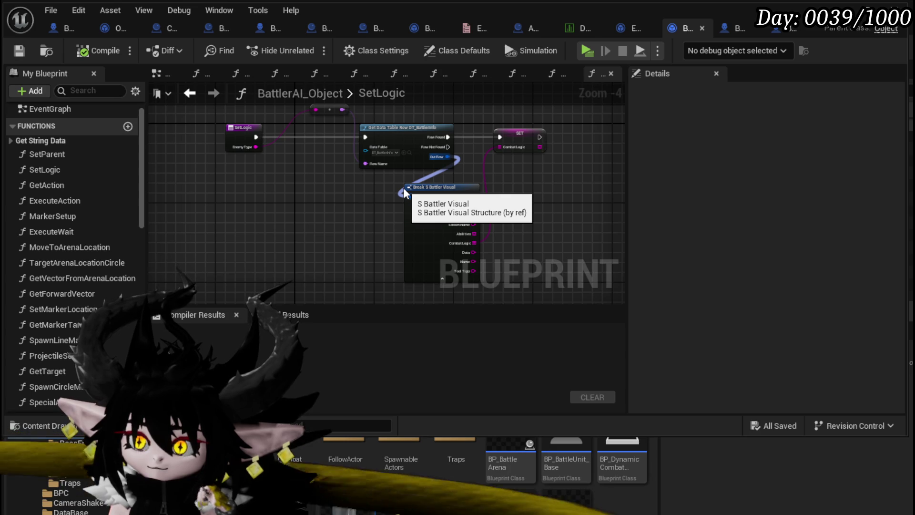
click(199, 93)
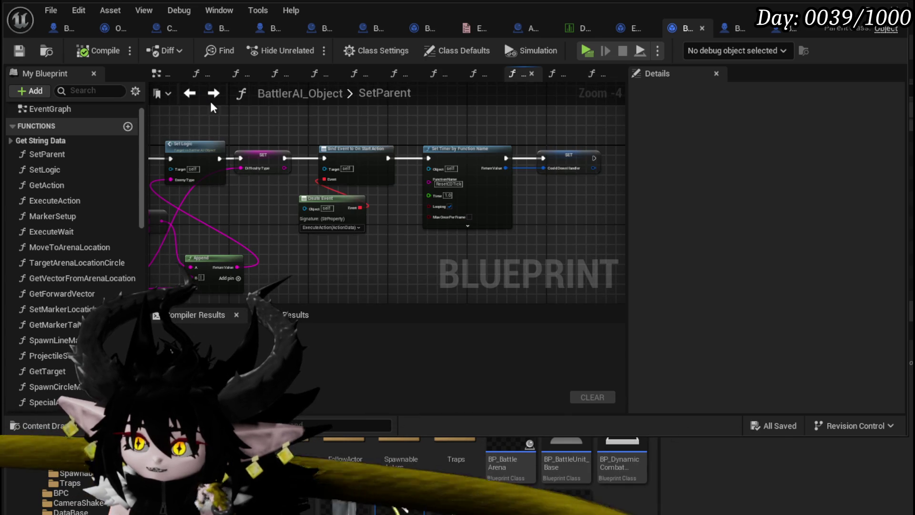
View the BP_Summon_Base event graph, then close it to show BP_TowerMarker_Child.
click(274, 29)
scroll(368, 211, down, 4)
drag(486, 204, 503, 151)
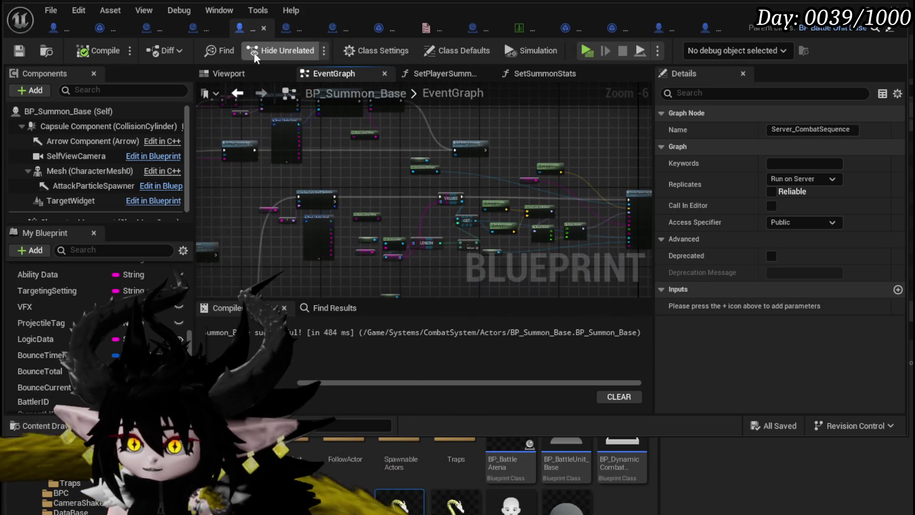
click(263, 29)
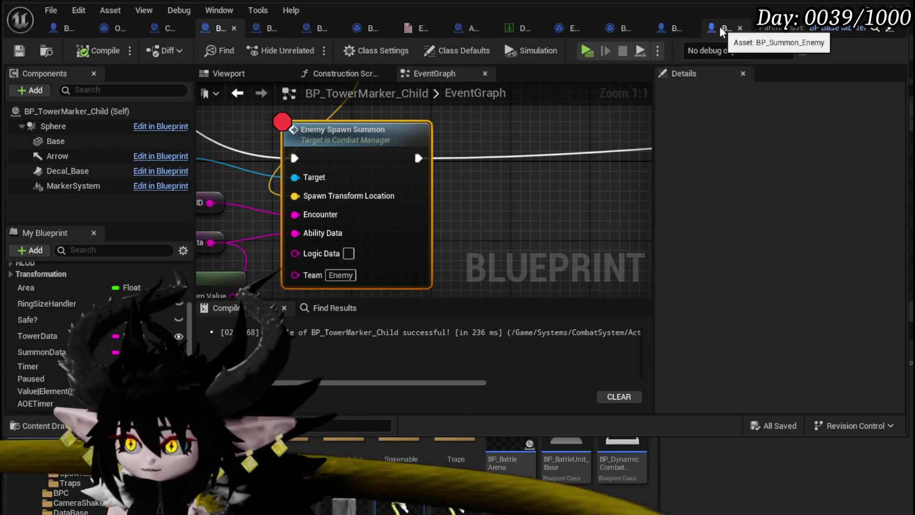
In BP_Summon_Enemy, add a SET Combat Logic node from FIND's found battler.
click(720, 27)
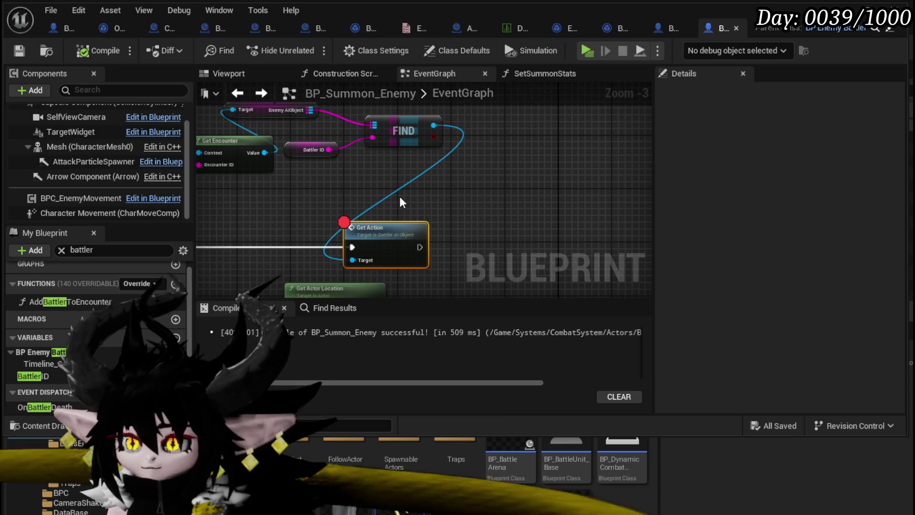
drag(473, 135, 362, 205)
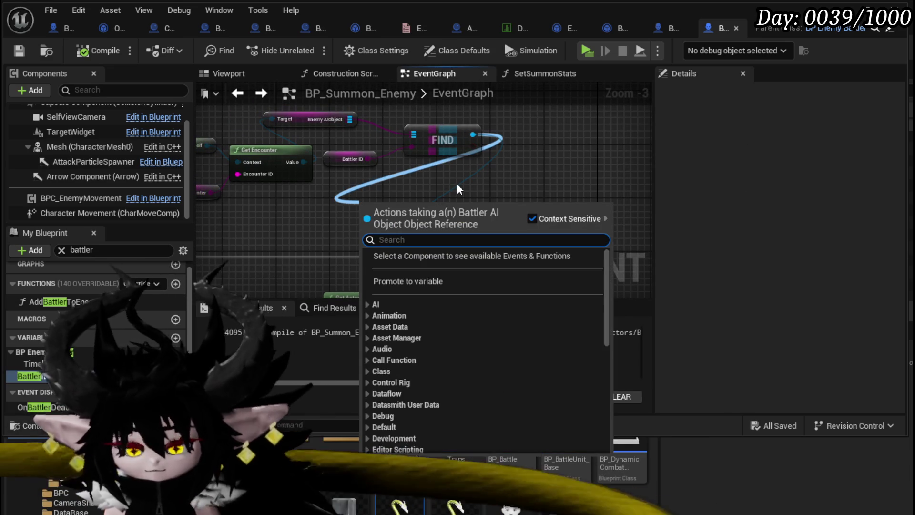
text(get di)
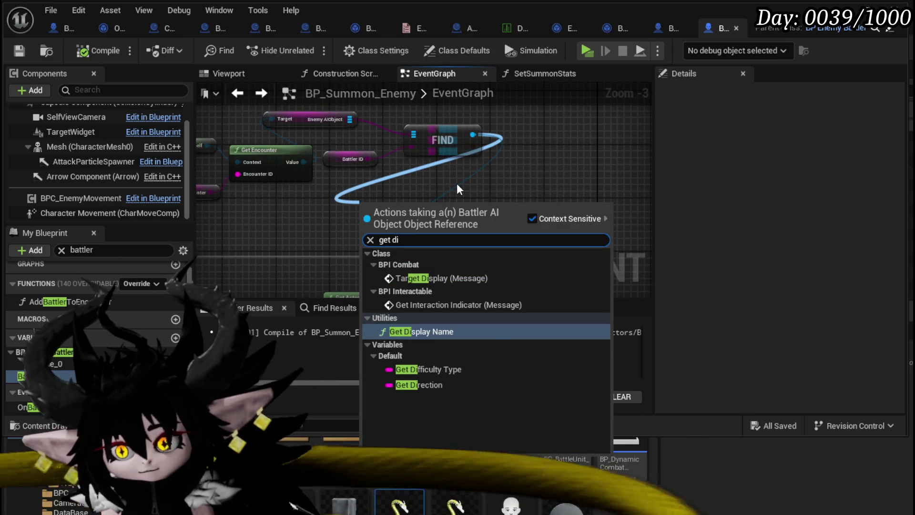
click(430, 368)
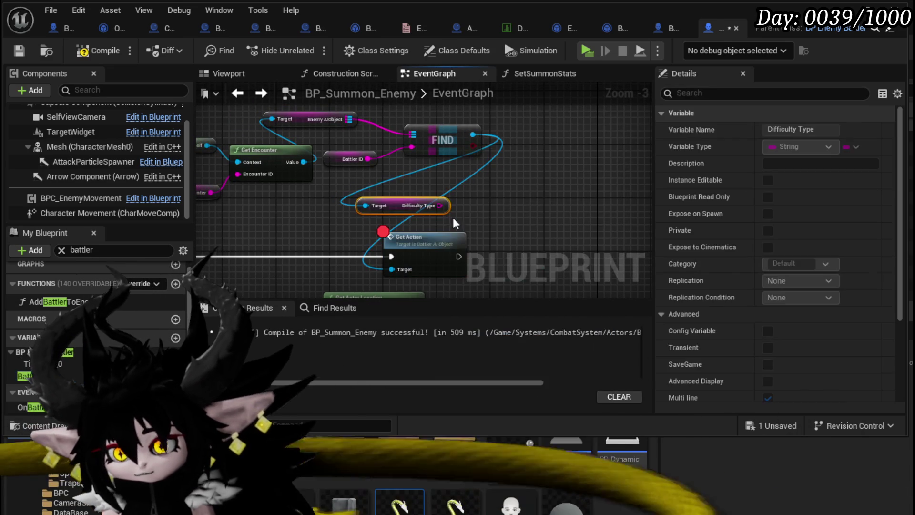
drag(515, 189, 515, 189)
text(get logic)
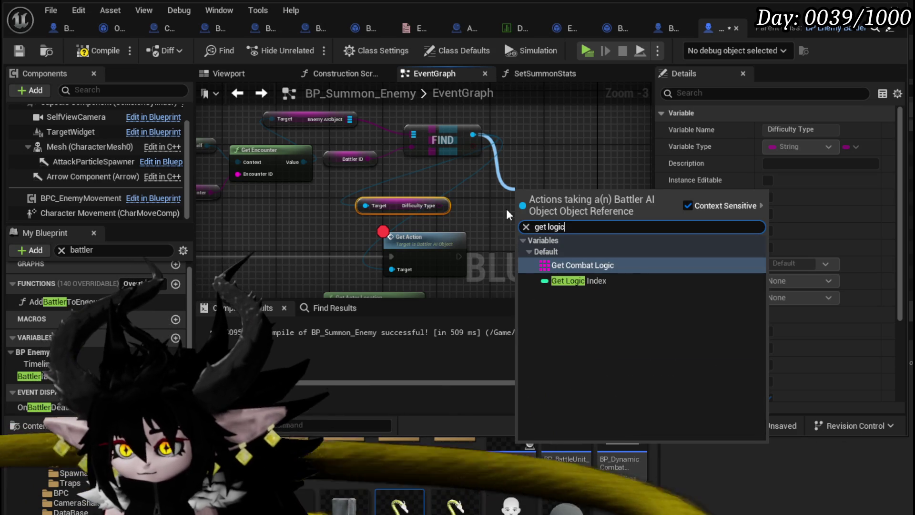
mouse_move(478, 128)
mouse_down()
mouse_move(490, 151)
mouse_move(545, 176)
mouse_up()
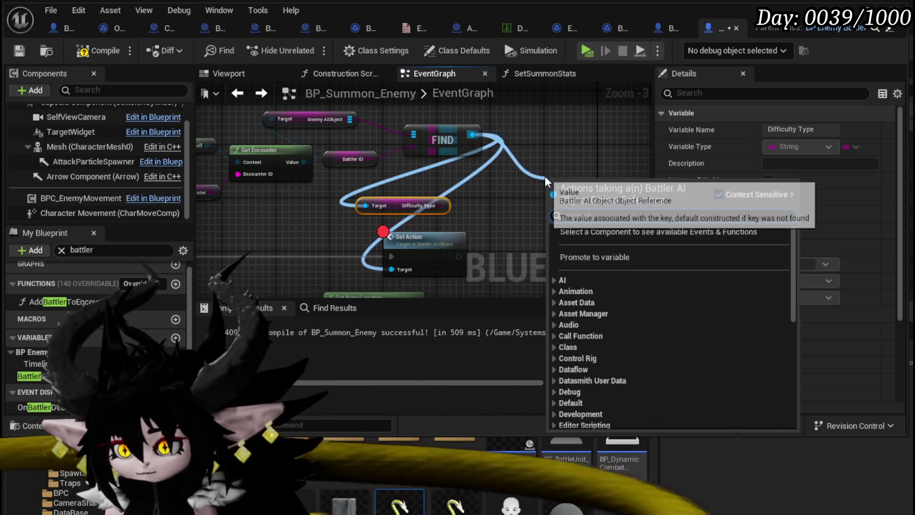
text(set logic)
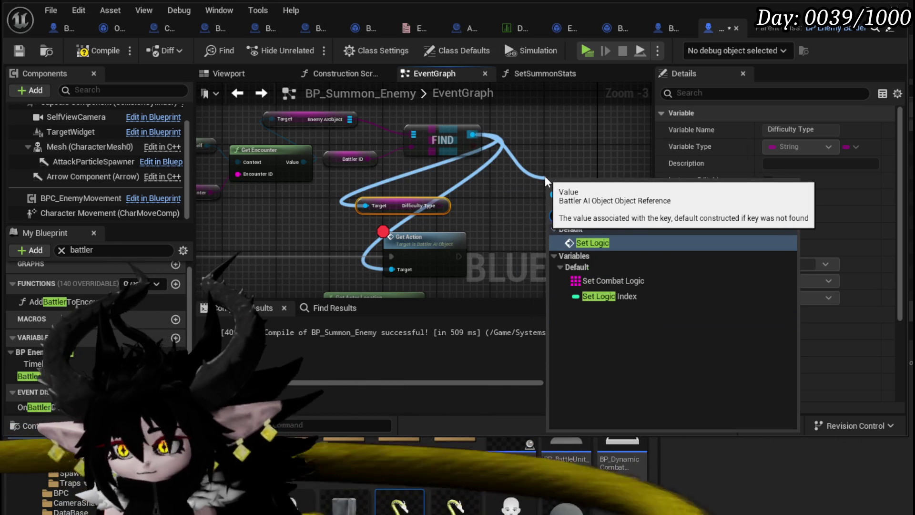
click(593, 280)
Add a SET Difficulty Type node from FIND, removing the leftover Difficulty Type getter.
drag(473, 134, 465, 200)
text(set dif)
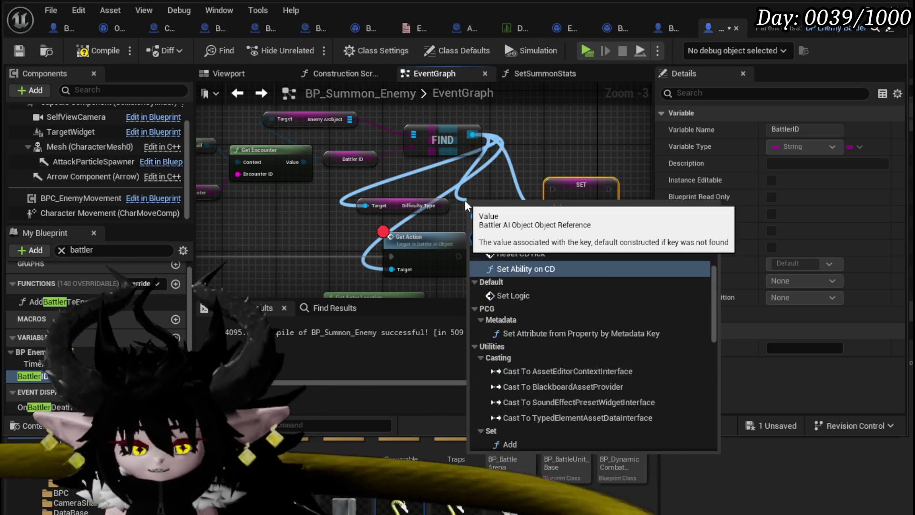
key(Return)
drag(398, 206, 407, 199)
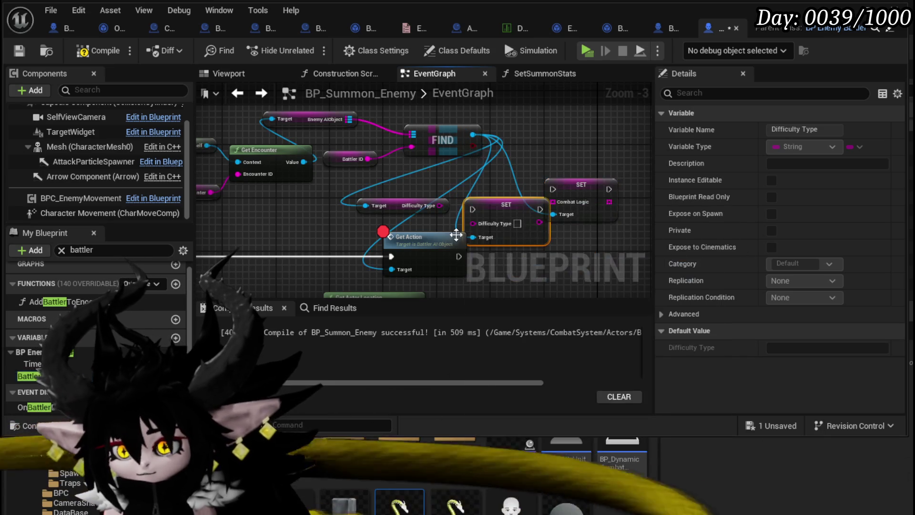
double_click(412, 237)
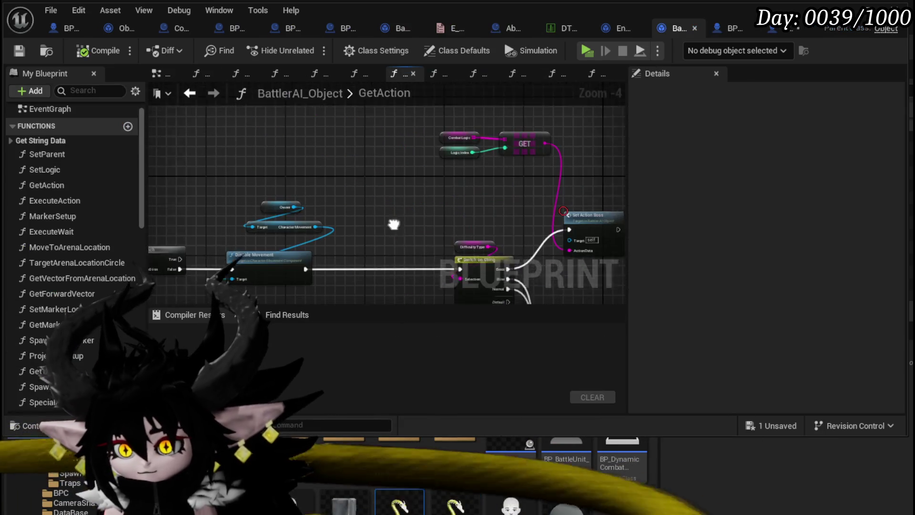
Check the Switch on String case names in GetAction, then return to BP_Summon_Enemy.
scroll(285, 168, up, 3)
click(287, 152)
click(375, 247)
click(777, 181)
click(228, 125)
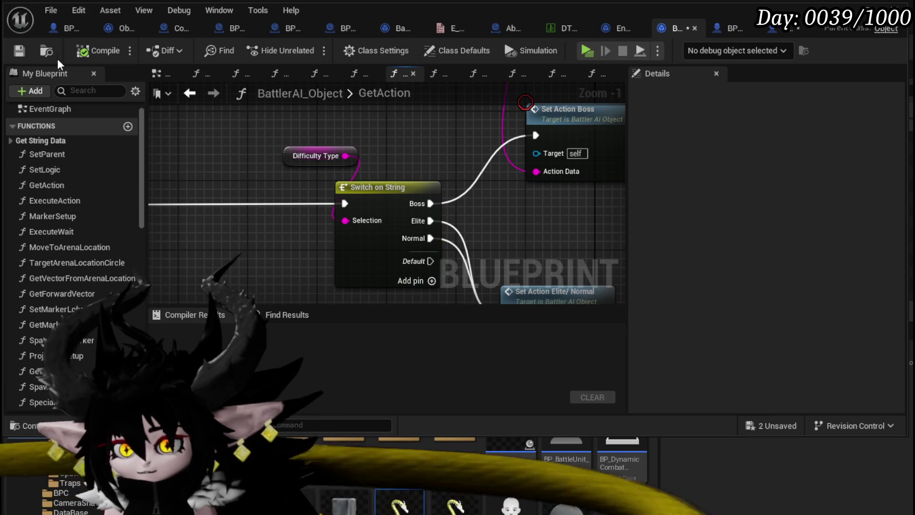
click(191, 94)
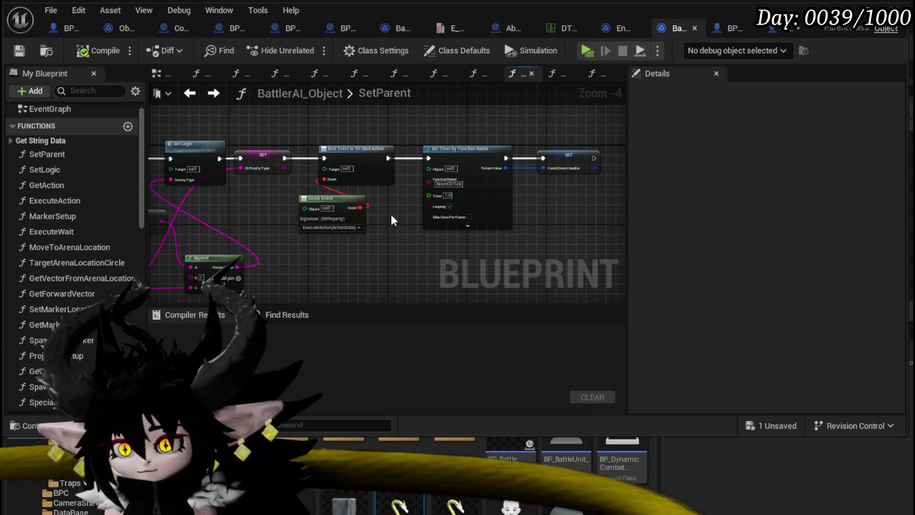
click(772, 29)
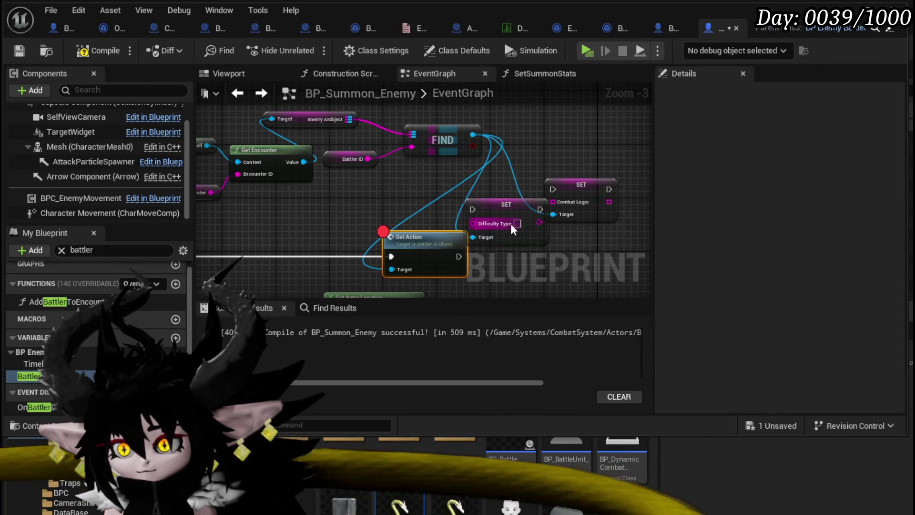
Line up SET Combat Logic and SET Difficulty Type between Add Battler To Encounter and Get Action.
drag(431, 178, 502, 161)
drag(581, 186, 448, 200)
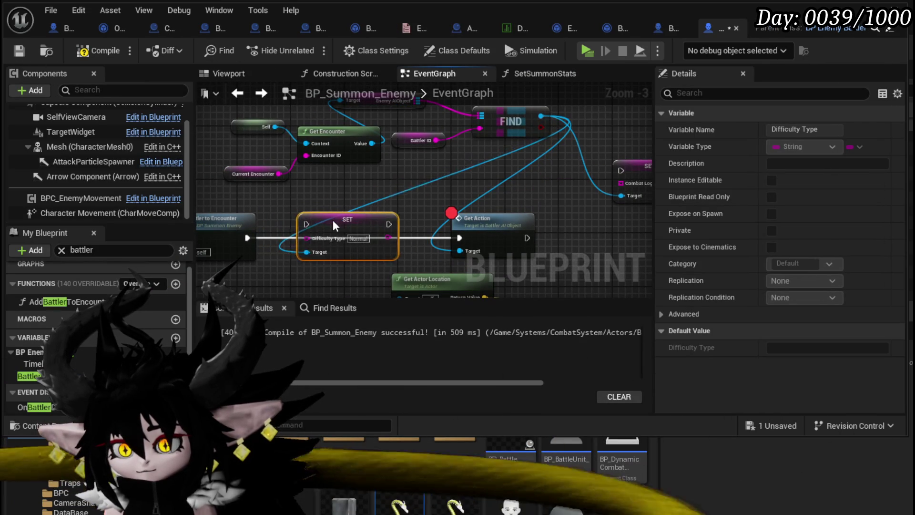
drag(333, 219, 320, 230)
mouse_move(618, 178)
mouse_down()
mouse_move(444, 195)
mouse_move(295, 191)
mouse_up()
scroll(394, 239, down, 2)
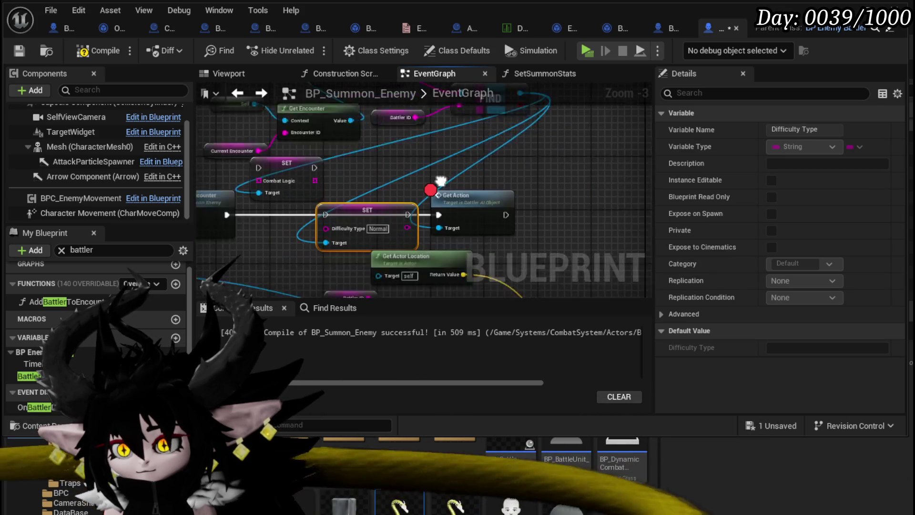
drag(396, 227, 439, 260)
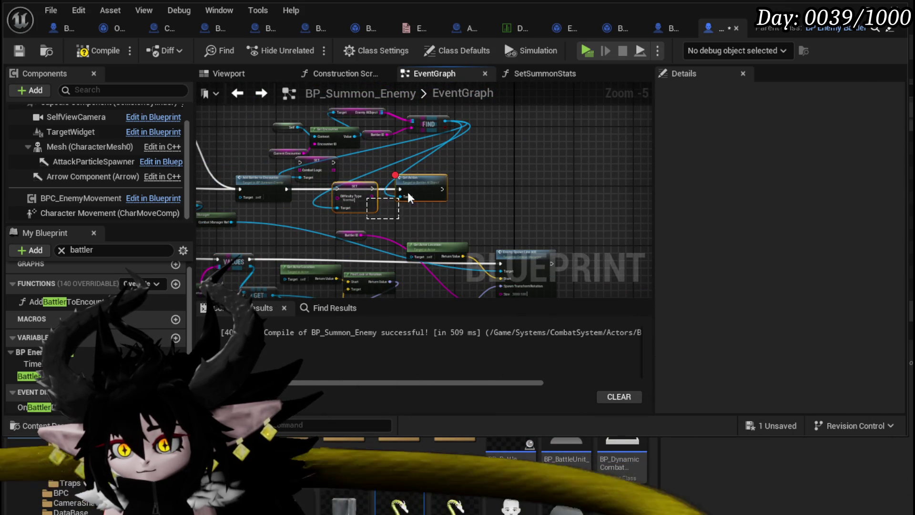
drag(400, 204, 476, 185)
scroll(336, 184, up, 2)
mouse_move(293, 143)
mouse_down()
mouse_move(373, 190)
mouse_move(445, 195)
mouse_up()
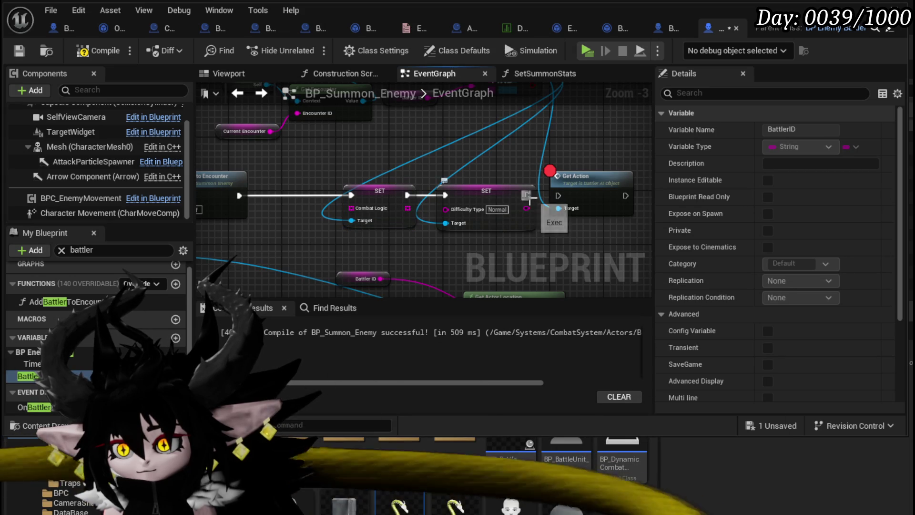
Inspect the AddBattlerToEncounter function, return to the event graph, and compile.
double_click(316, 186)
scroll(316, 182, up, 3)
scroll(397, 158, down, 2)
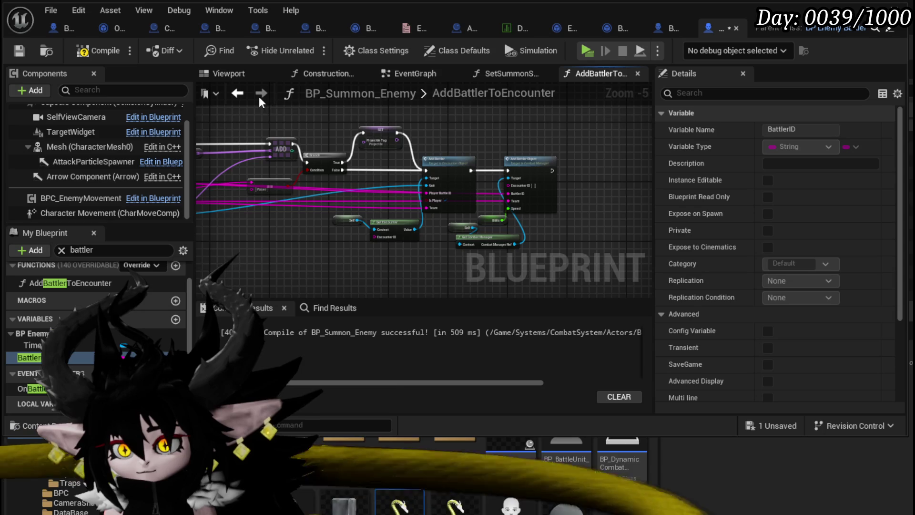
click(238, 93)
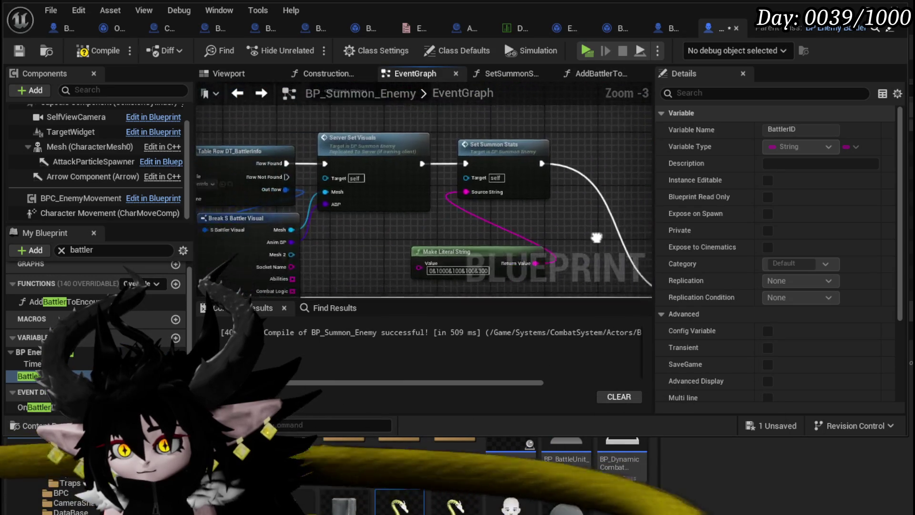
drag(591, 237, 515, 191)
mouse_move(252, 236)
mouse_down()
mouse_move(247, 222)
mouse_move(441, 276)
mouse_move(301, 270)
mouse_up()
scroll(290, 189, down, 2)
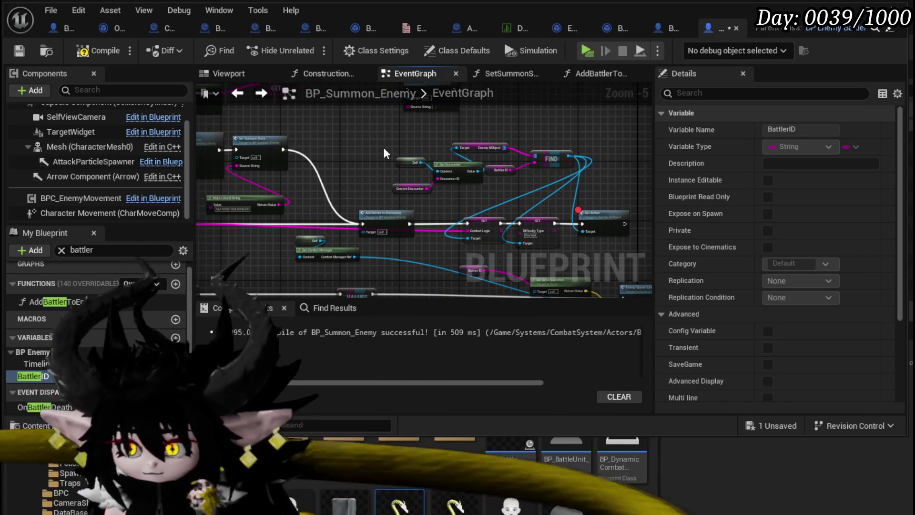
click(88, 53)
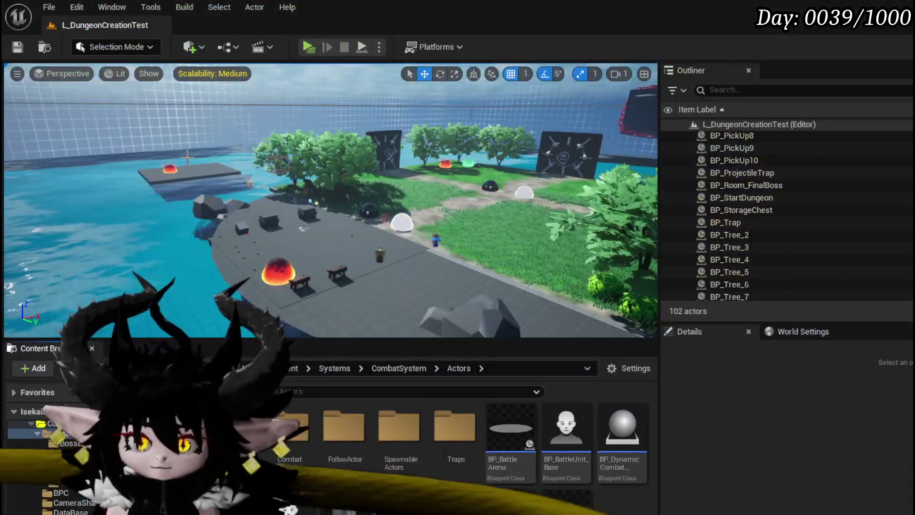
Play-test a battle in the editor past the Get Action breakpoint, then save.
click(314, 47)
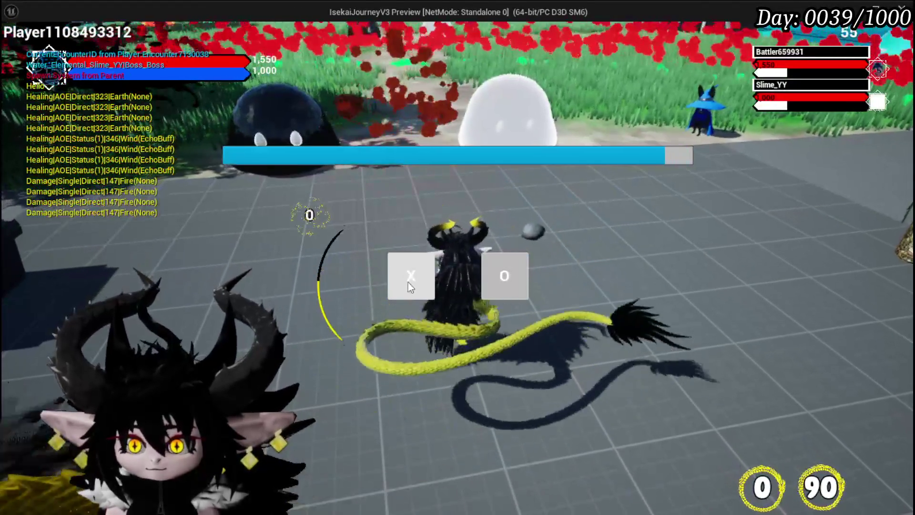
click(409, 282)
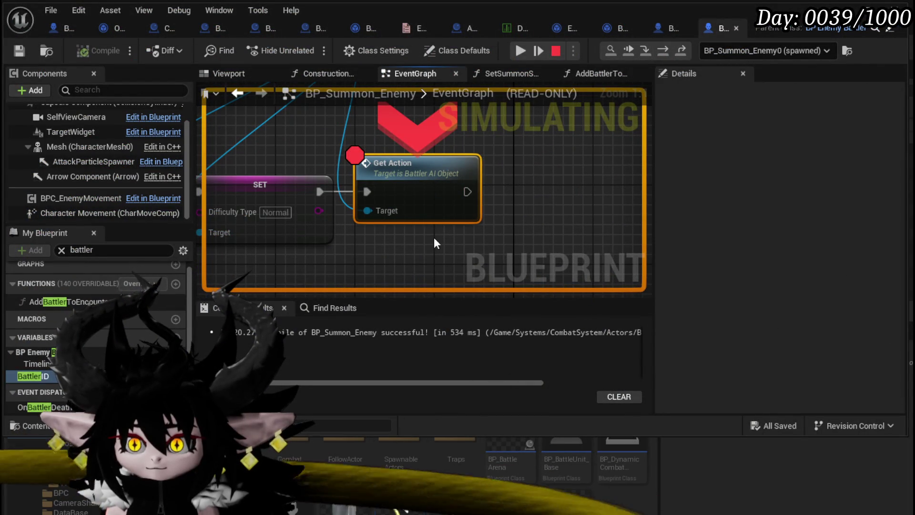
click(519, 51)
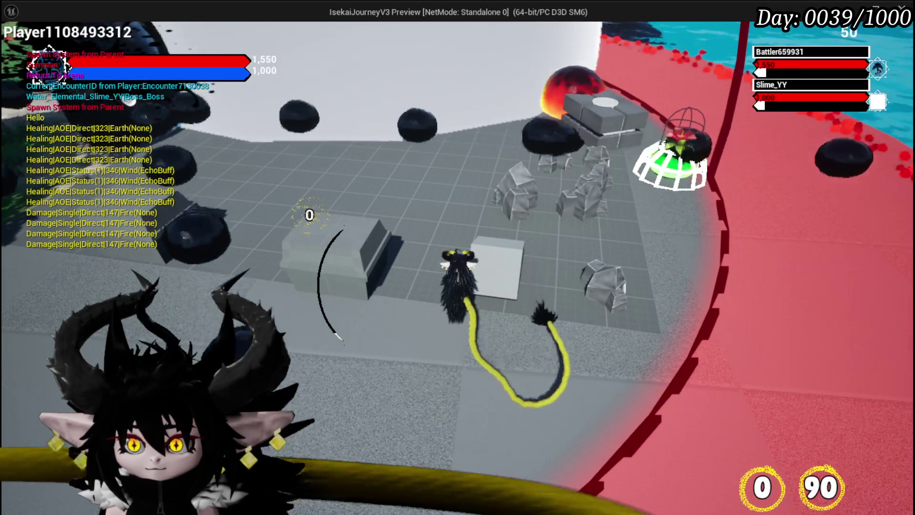
key(shift)
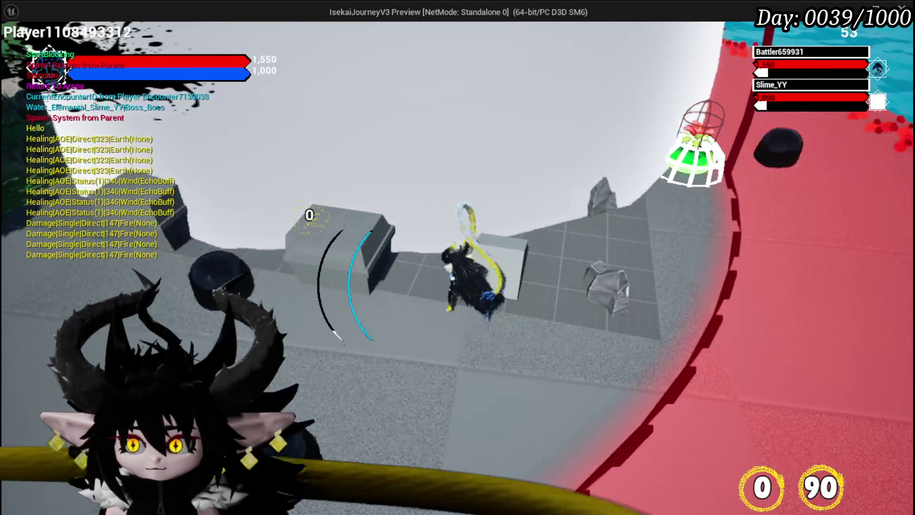
key(shift)
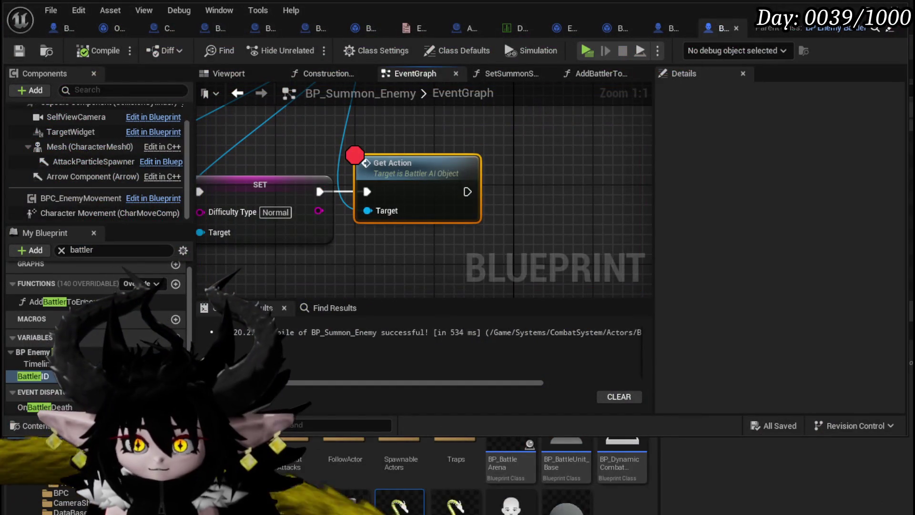
key(ctrl+s)
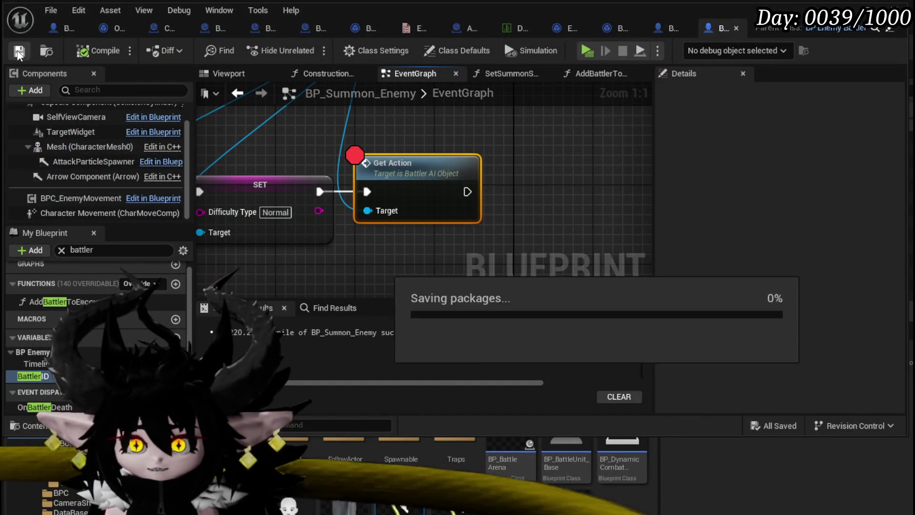
Detach Get Action, duplicate the Self/Get Encounter/BattlerID/FIND lookup, and wire FIND into Get Action's Target.
scroll(429, 163, down, 3)
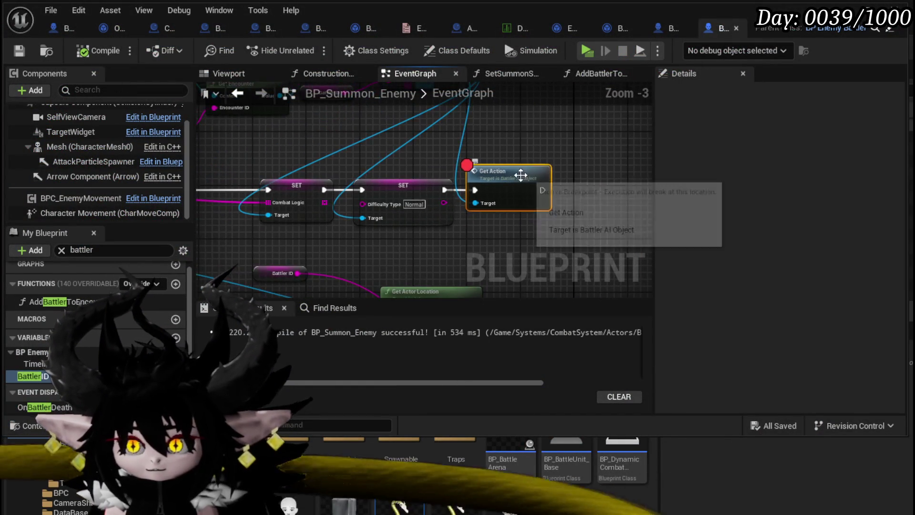
scroll(469, 155, down, 4)
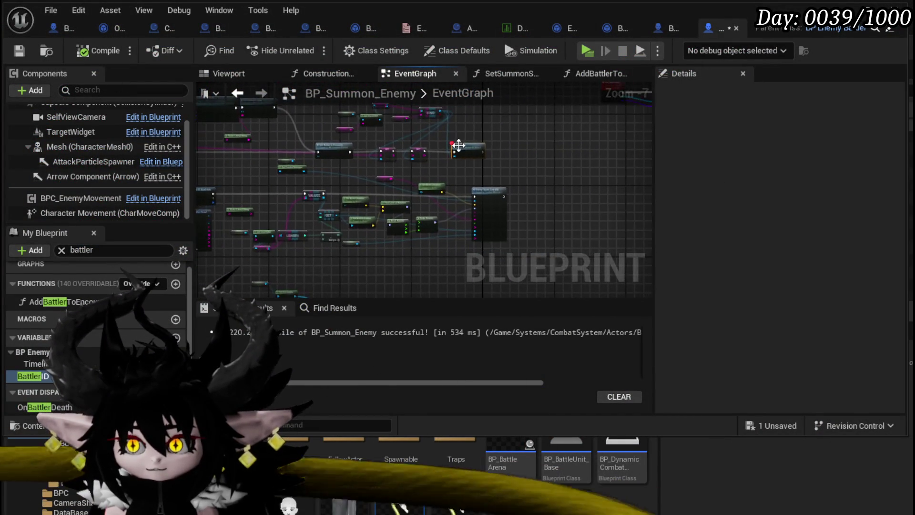
scroll(472, 157, up, 3)
drag(473, 157, 479, 228)
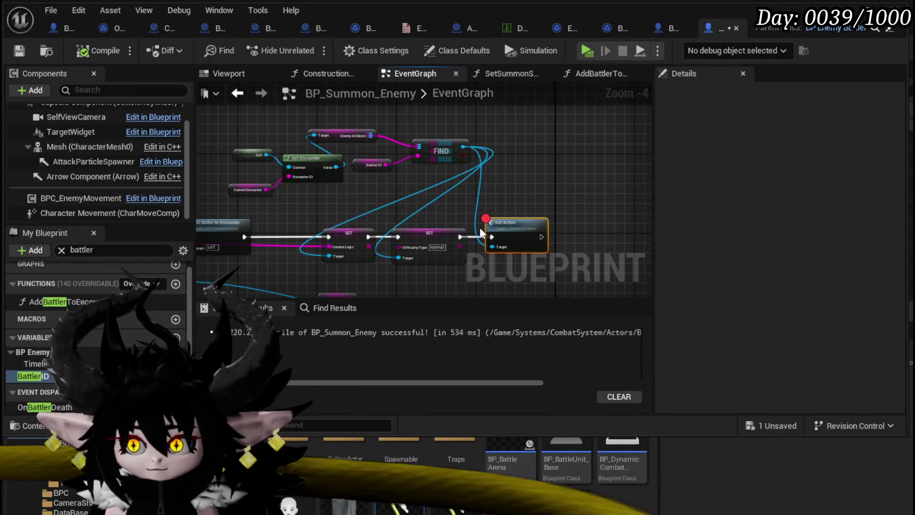
key(ctrl+z)
drag(249, 206, 431, 119)
key(ctrl+c)
key(ctrl+v)
drag(578, 158, 356, 185)
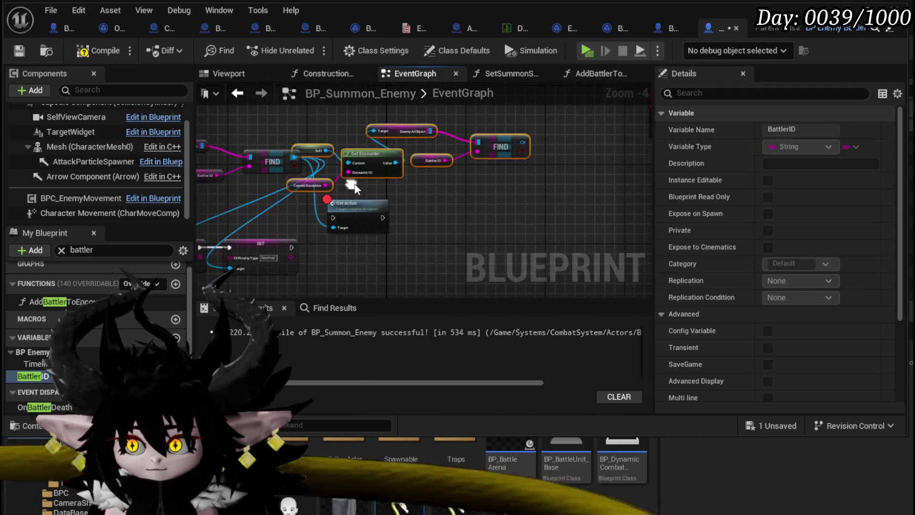
drag(523, 142, 336, 229)
Move Get Action out to the right, check the wiring, and compile and save the Blueprint.
drag(347, 218, 451, 223)
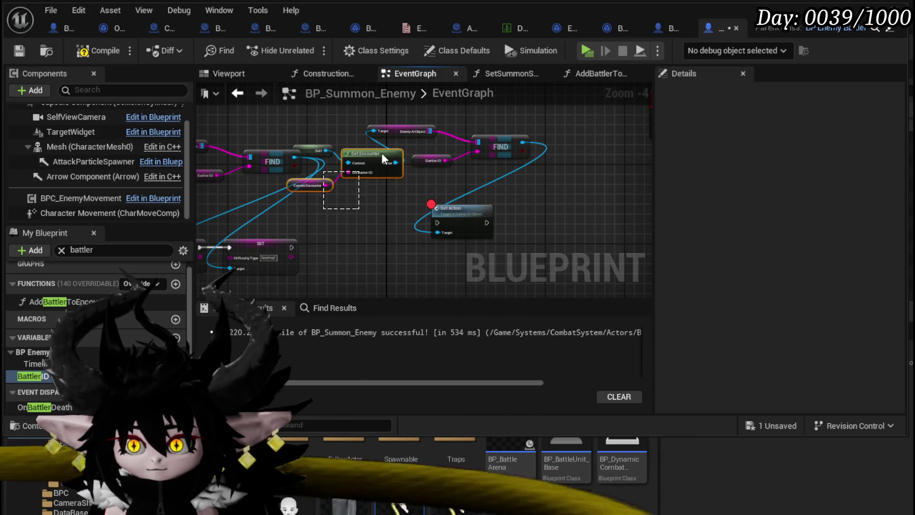
drag(534, 125, 534, 125)
scroll(483, 190, down, 5)
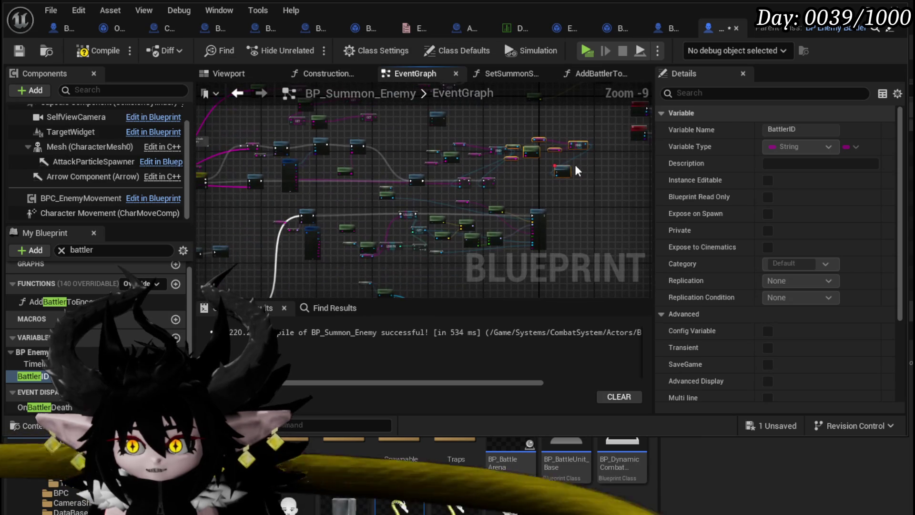
drag(570, 170, 388, 205)
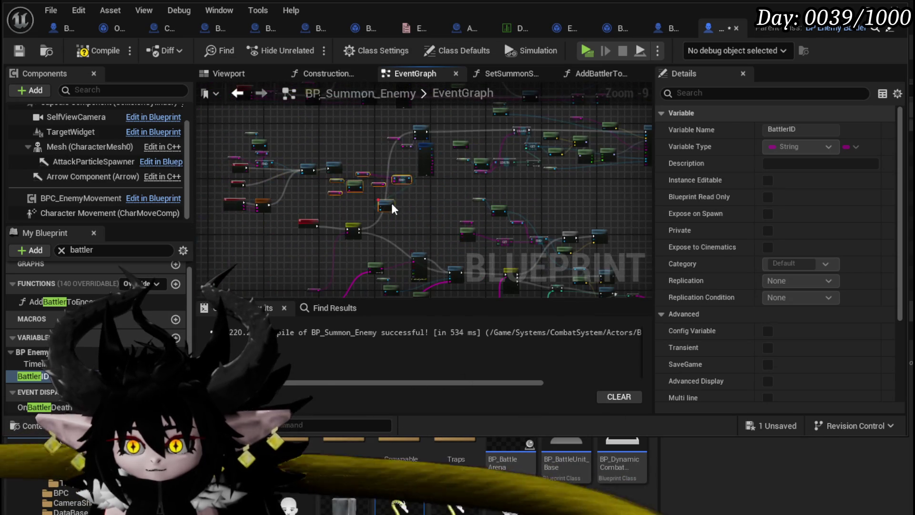
scroll(393, 204, up, 4)
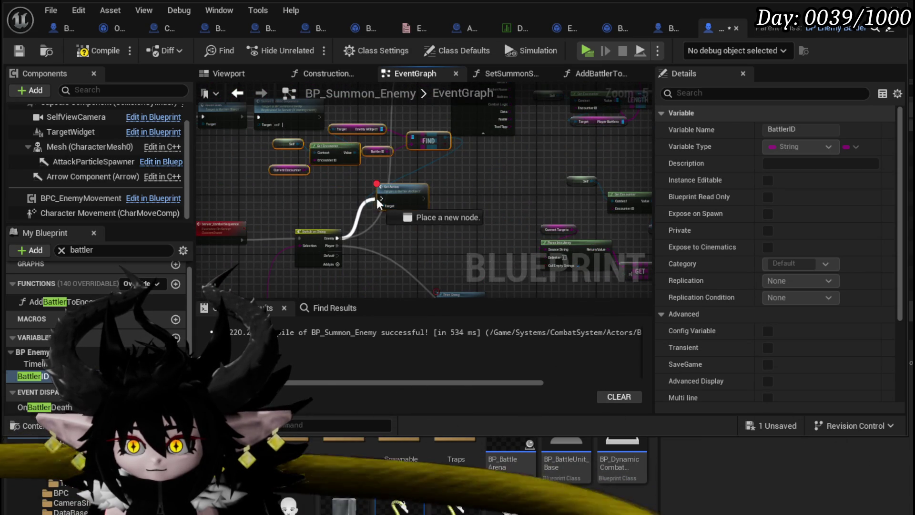
drag(479, 196, 472, 238)
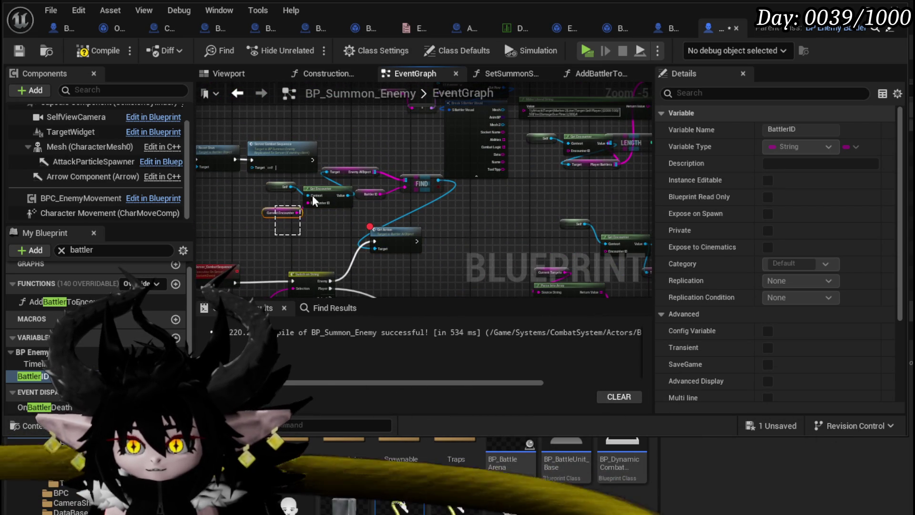
drag(300, 213, 375, 174)
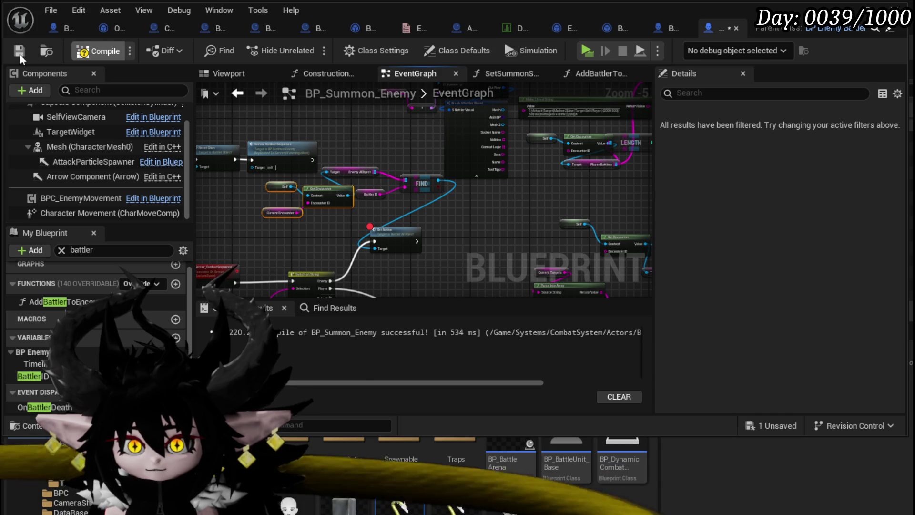
click(19, 53)
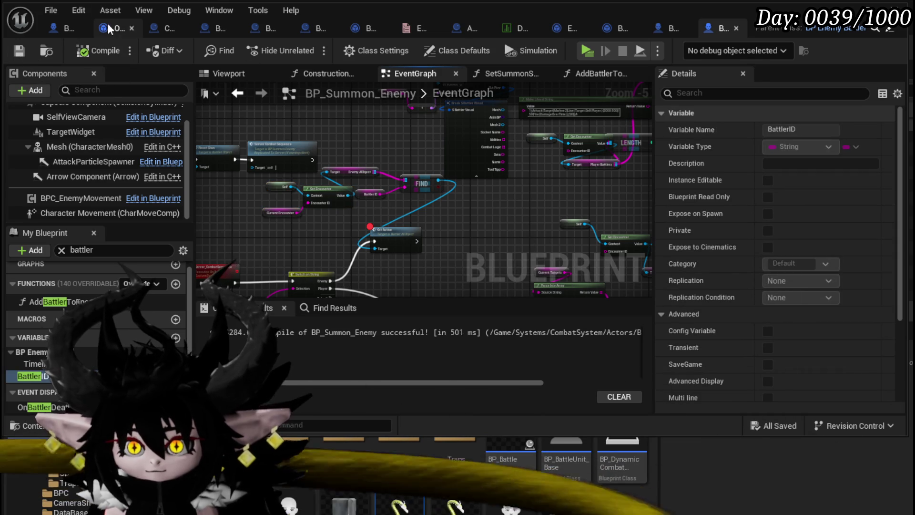
Bring the summon's 0&1000&100&100&1000 stats string into view, recompile and save, and minimize the Blueprint editor.
drag(428, 159, 301, 198)
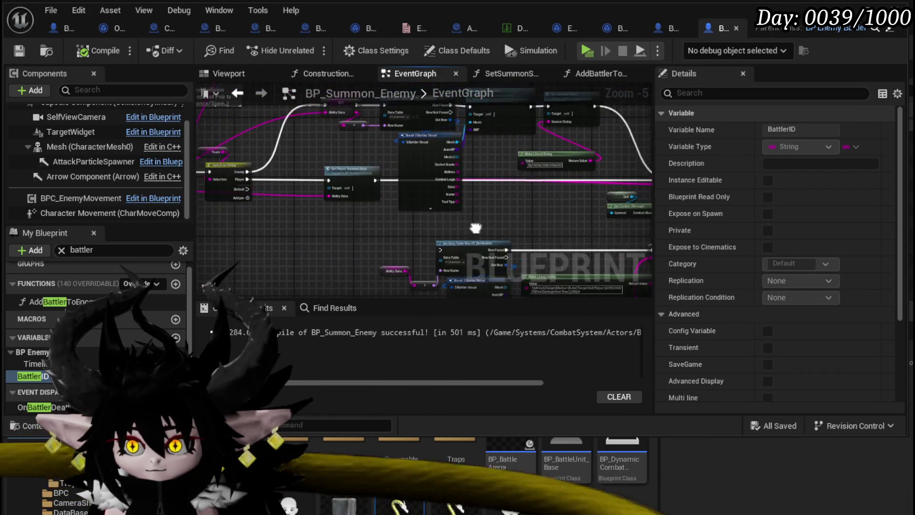
scroll(438, 207, up, 3)
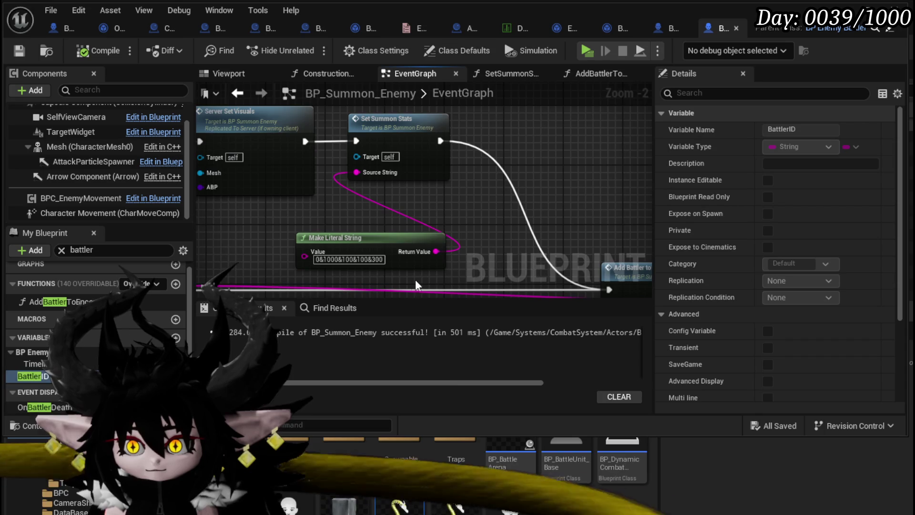
scroll(415, 280, up, 2)
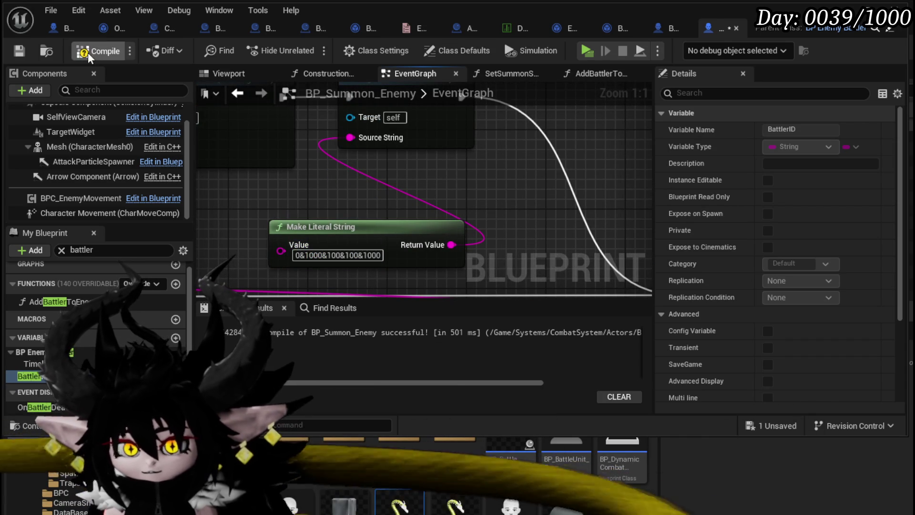
click(18, 50)
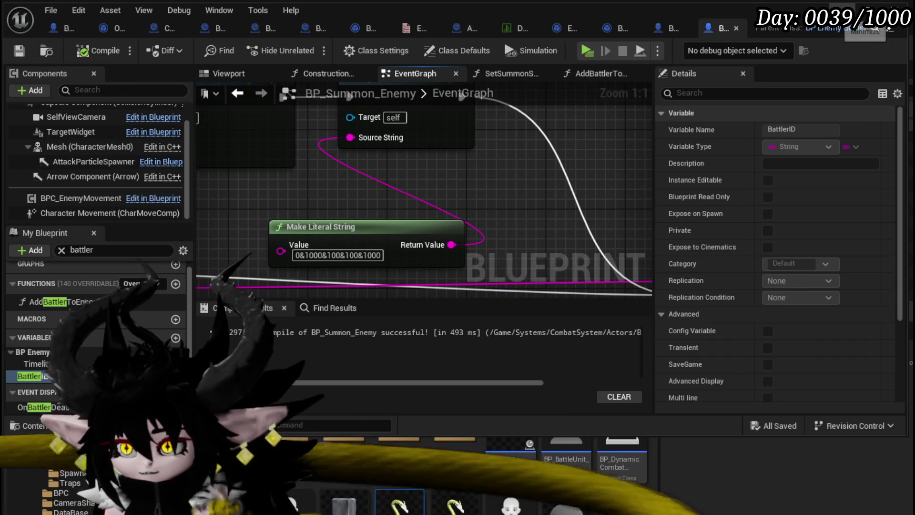
click(863, 21)
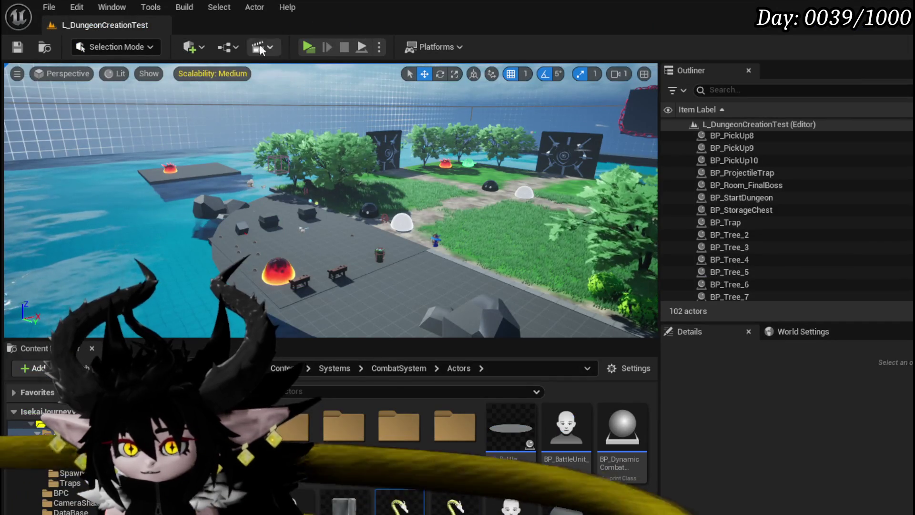
Run a quick play-test of the level, stop it, and save all modified packages.
key(alt+p)
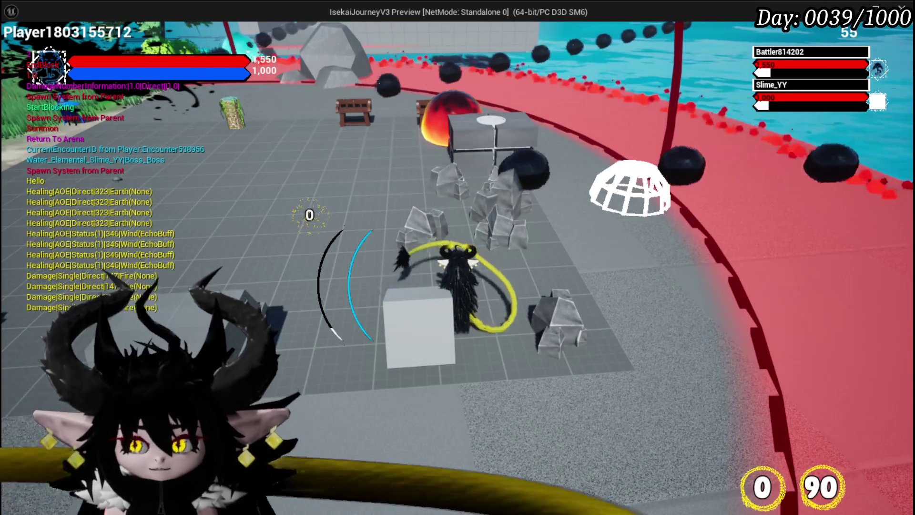
key(Escape)
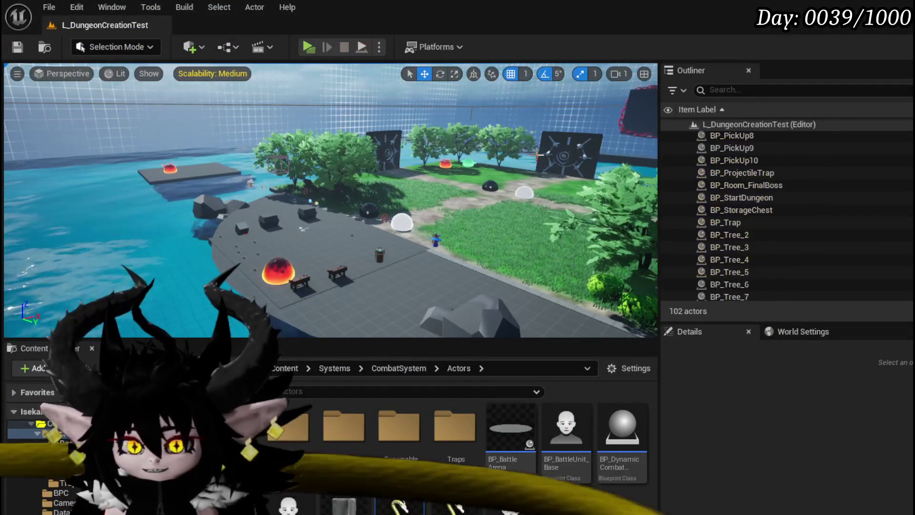
key(ctrl+s)
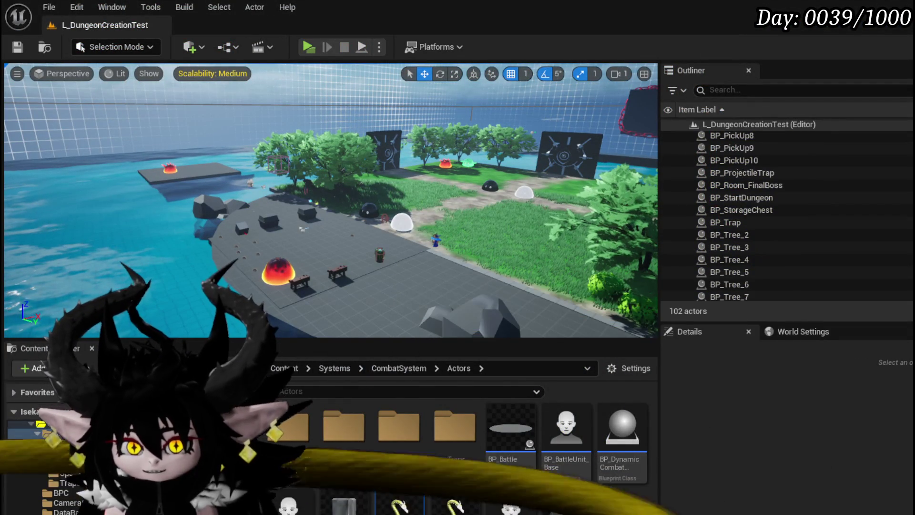
Play-test again, cast a water splash and answer the battle prompt with X, then stop and save the level.
key(alt+p)
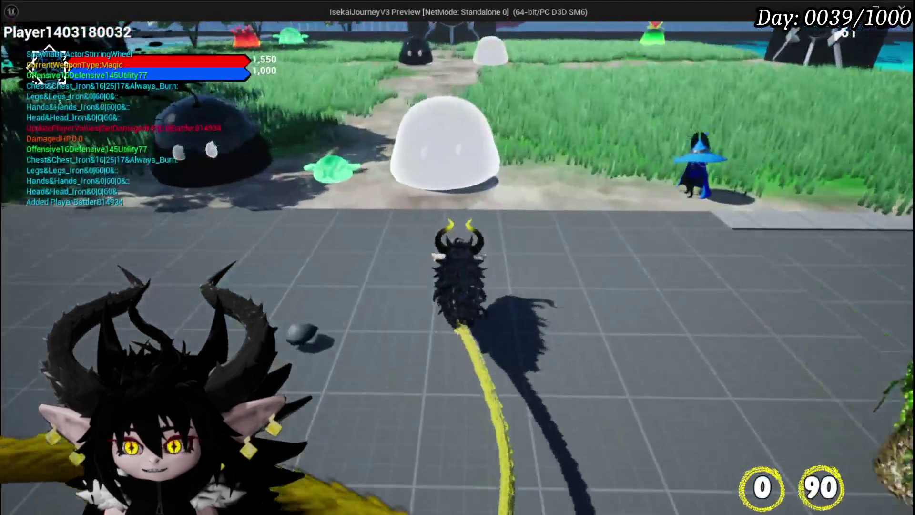
click(458, 258)
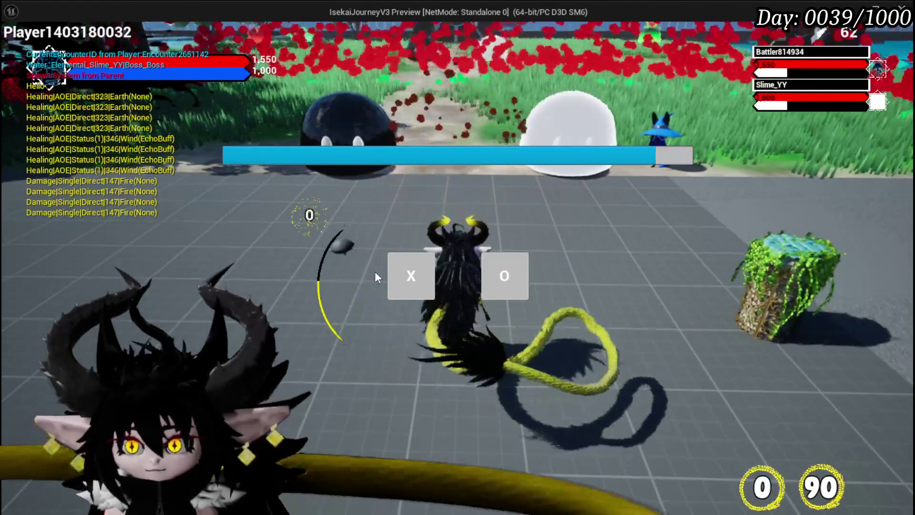
click(411, 275)
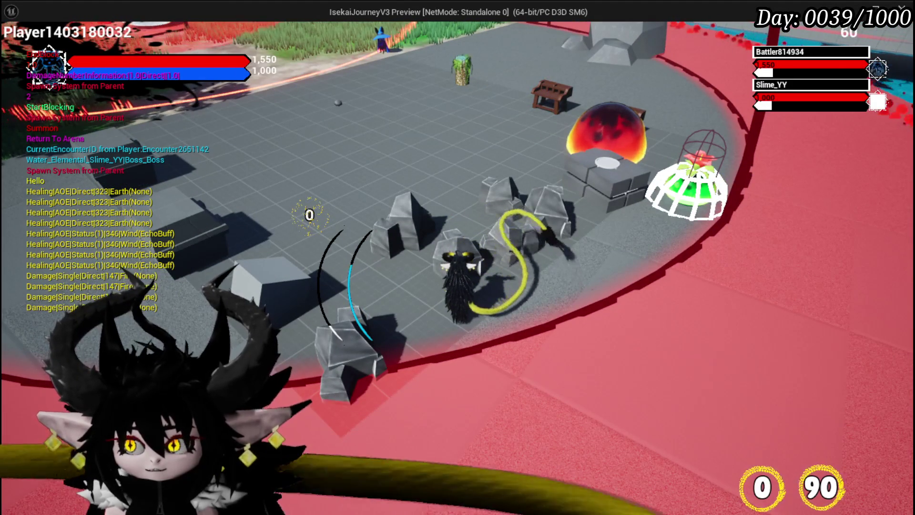
key(Escape)
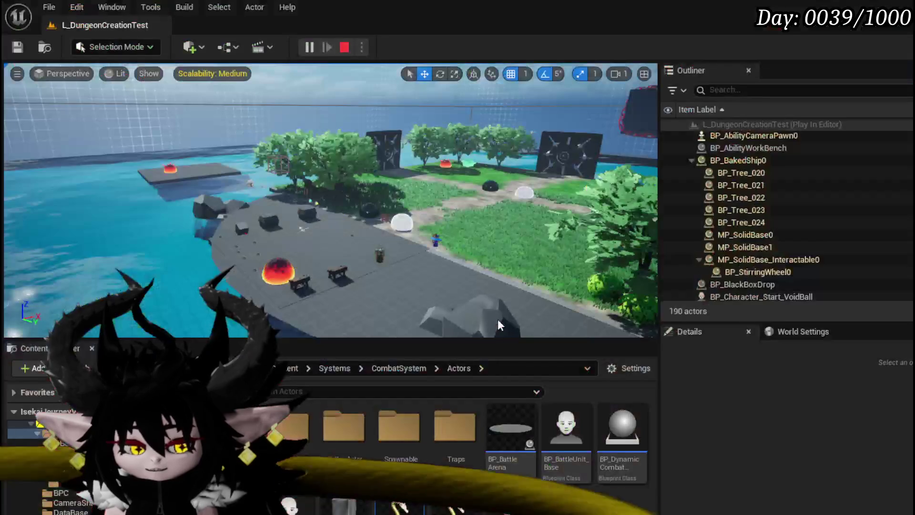
click(17, 47)
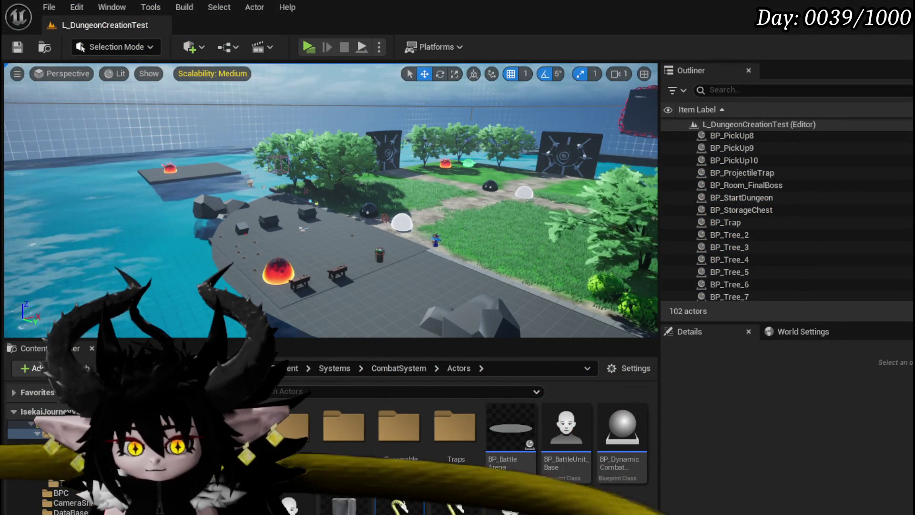
Return to BP_Summon_Enemy's event graph and select the Add Battler to Encounter node.
key(alt+Tab)
scroll(377, 217, up, 3)
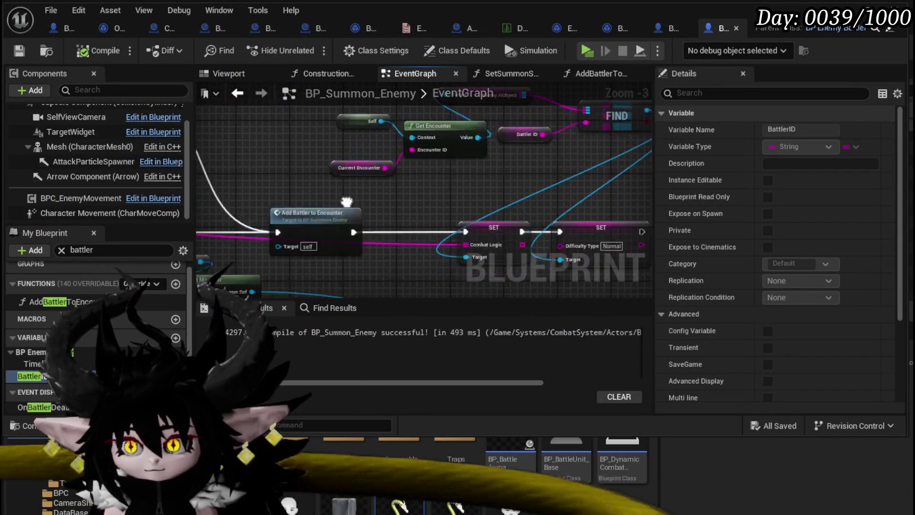
click(443, 206)
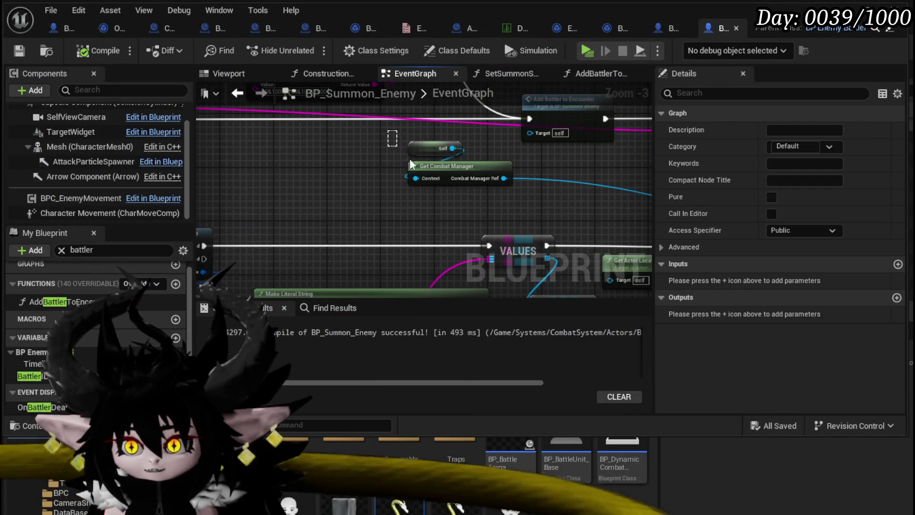
Open the AddBattlerToEncounter function graph and frame Get Encounter and Add Battler Object.
drag(405, 137, 457, 174)
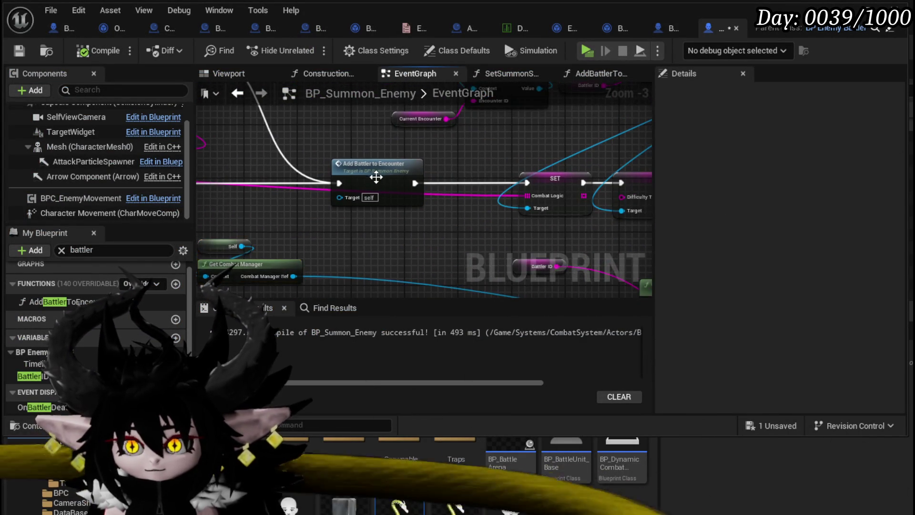
double_click(379, 180)
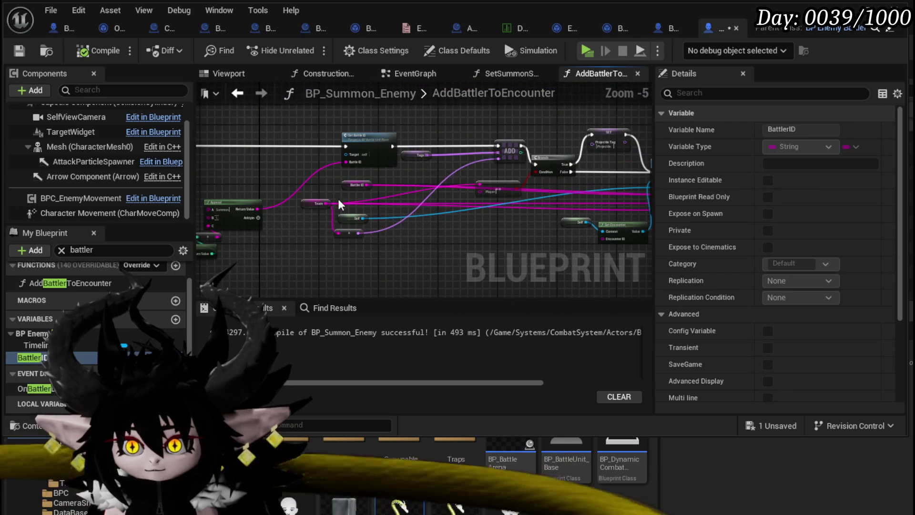
scroll(340, 204, up, 1)
mouse_move(339, 204)
mouse_down()
mouse_move(424, 189)
mouse_move(374, 208)
mouse_move(392, 186)
mouse_move(252, 248)
mouse_up()
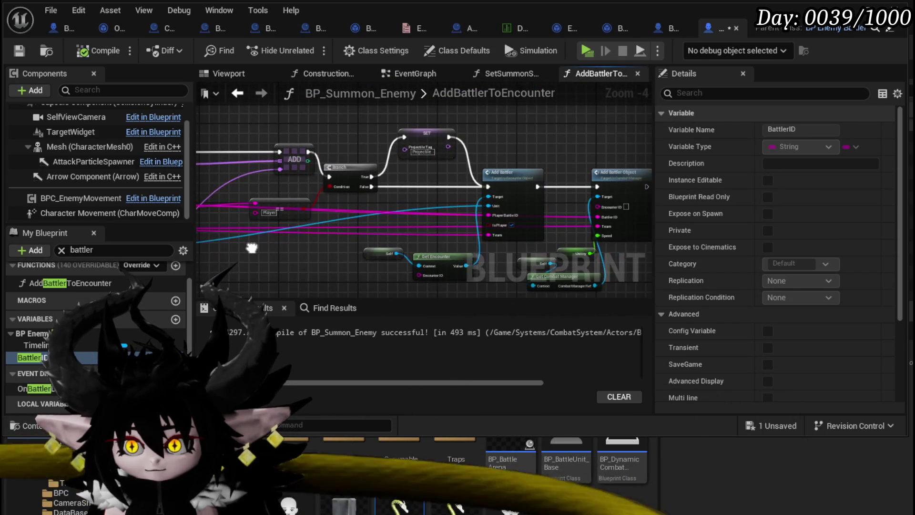
drag(298, 265, 367, 247)
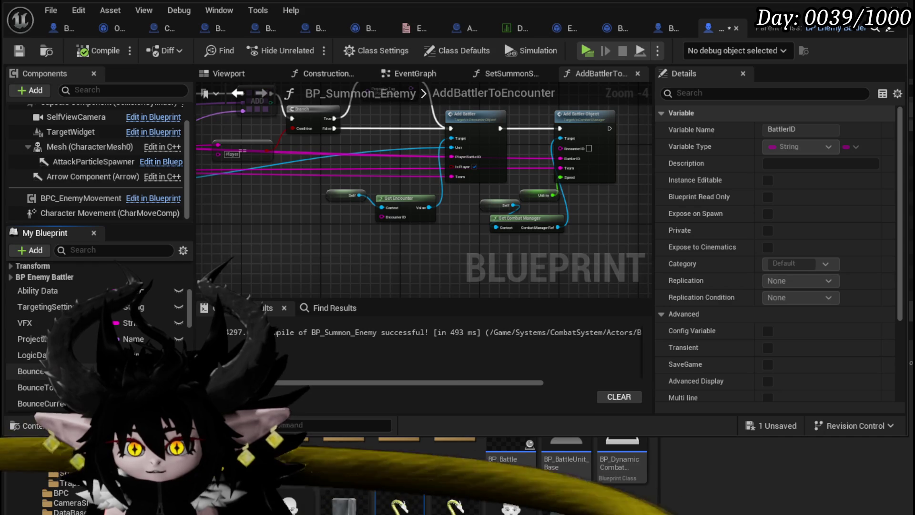
Feed Current Encounter into both Get Encounter and Add Battler Object's EncounterID, then start a play-test.
mouse_move(308, 222)
mouse_down()
mouse_move(391, 220)
mouse_move(269, 279)
mouse_up()
key(ctrl+v)
mouse_move(453, 121)
mouse_down()
mouse_move(448, 159)
mouse_move(461, 181)
mouse_up()
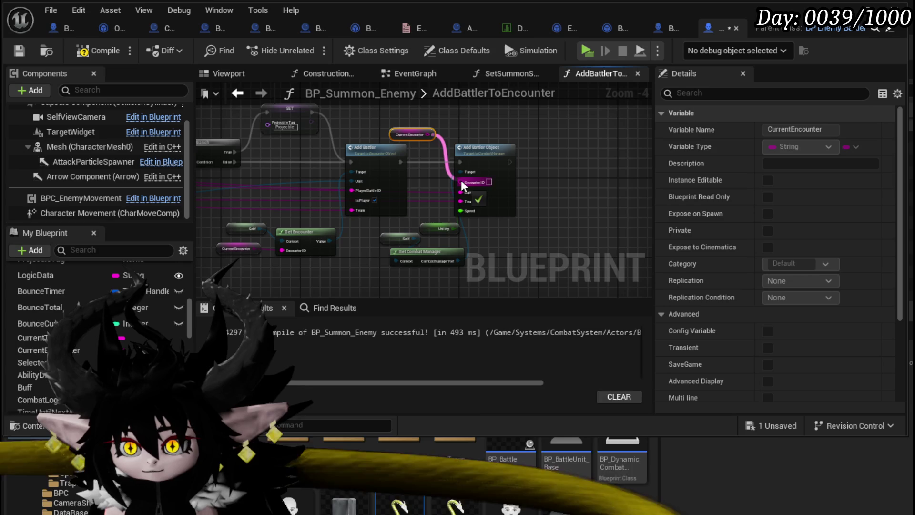
click(603, 225)
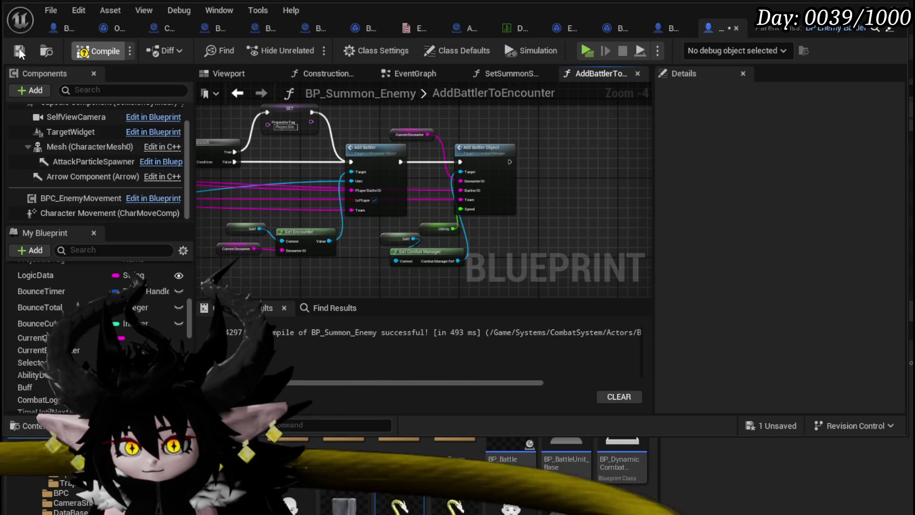
click(841, 8)
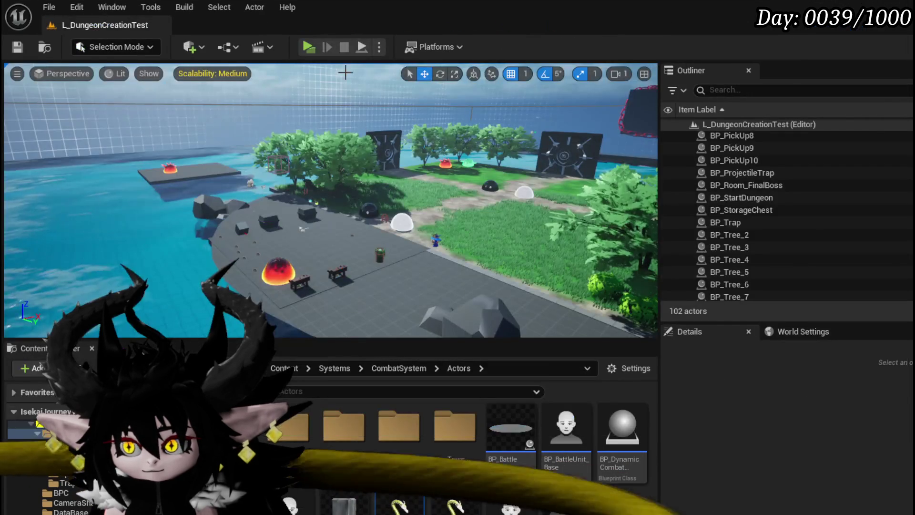
key(alt+p)
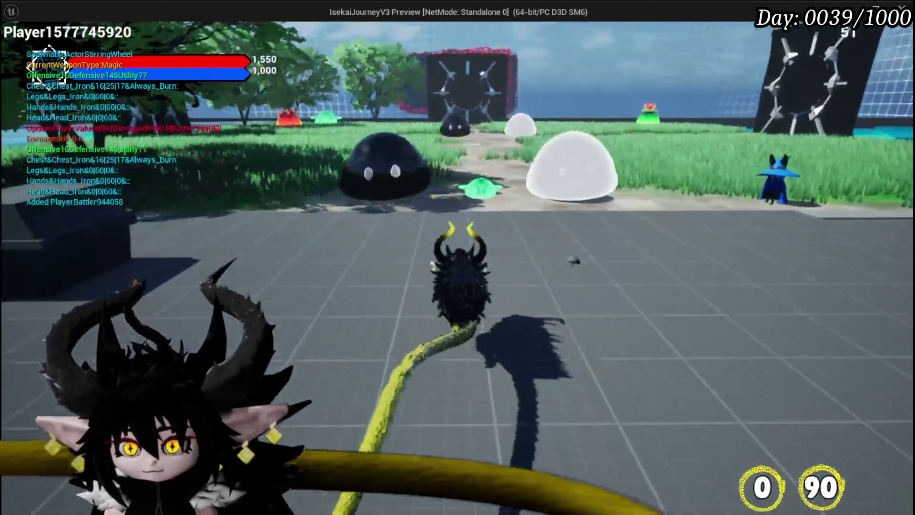
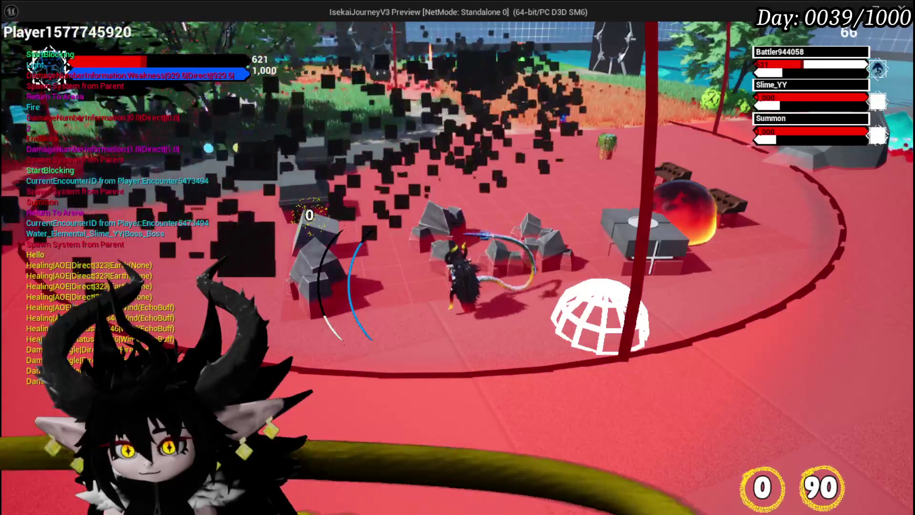
Stop the game preview and open the BP_Summon_Enemy Blueprint.
key(Escape)
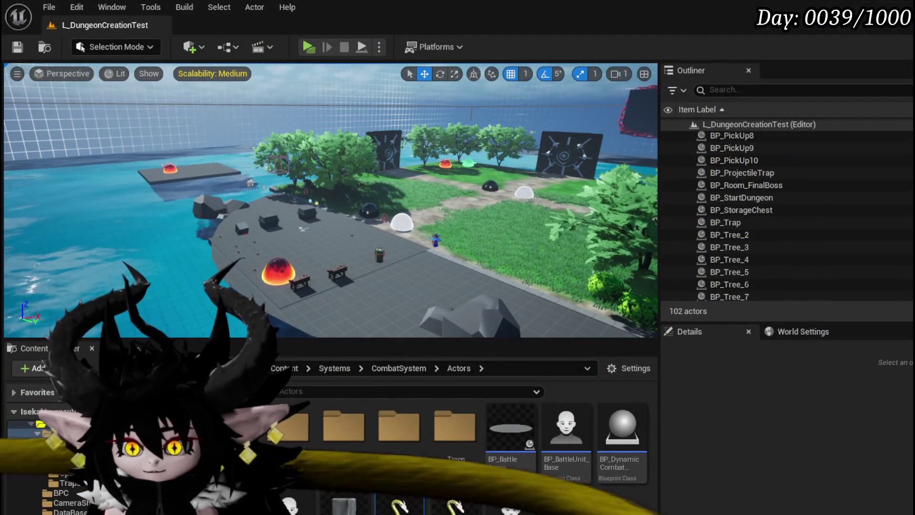
double_click(456, 501)
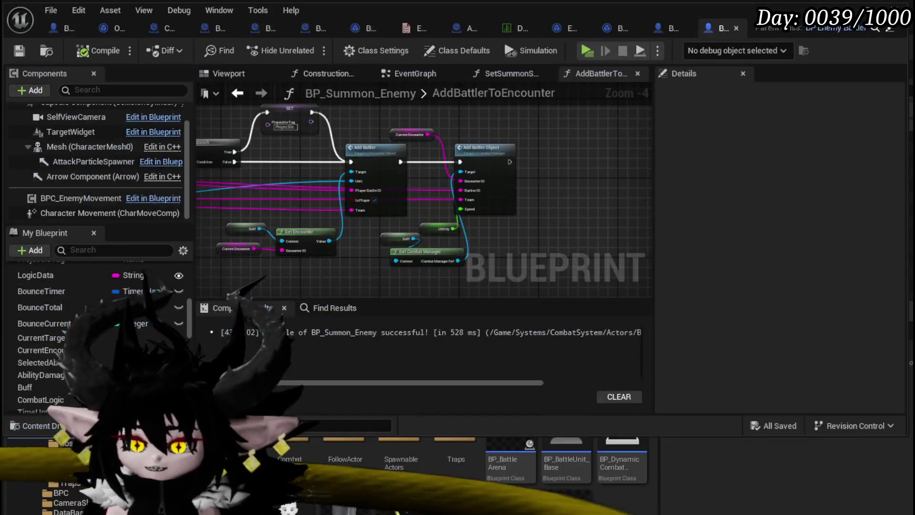
drag(543, 247, 536, 218)
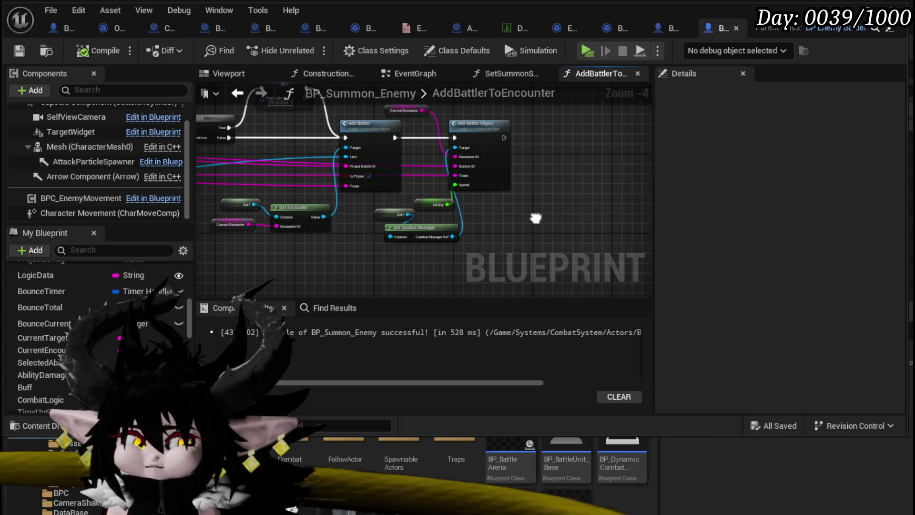
Review the AddBattlerToEncounter nodes, then view the Tower spawn-info SpawnAction graph.
scroll(536, 220, up, 3)
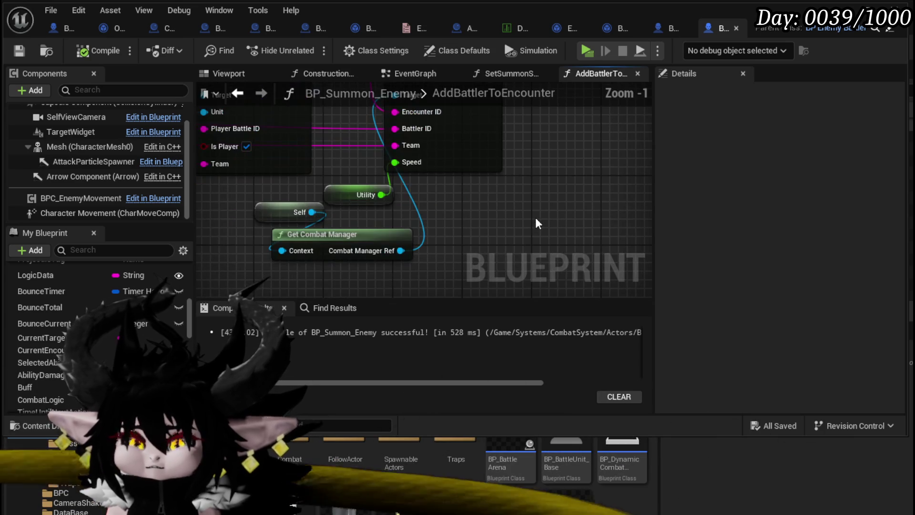
drag(538, 224, 547, 277)
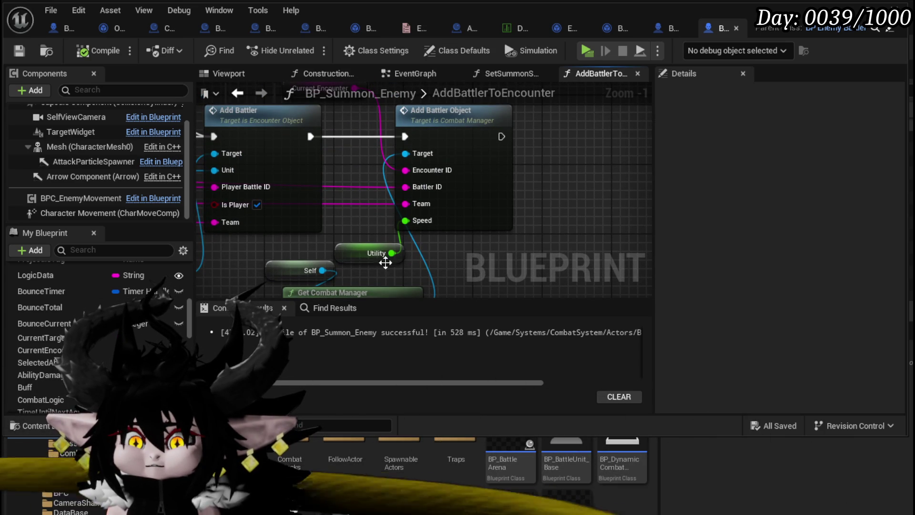
scroll(514, 267, down, 2)
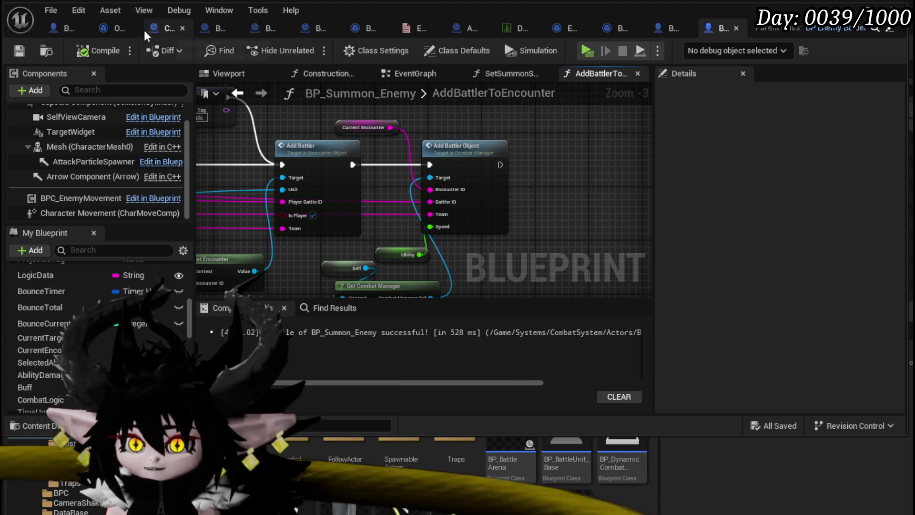
click(109, 32)
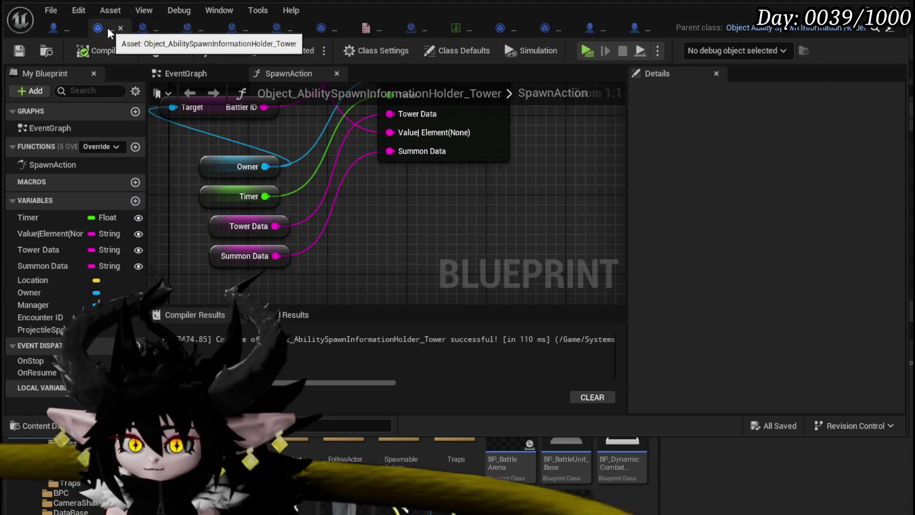
Look over BP_EnemyBoss_SlimeYY, then BP_Summon_Enemy's Add Battler nodes.
click(48, 32)
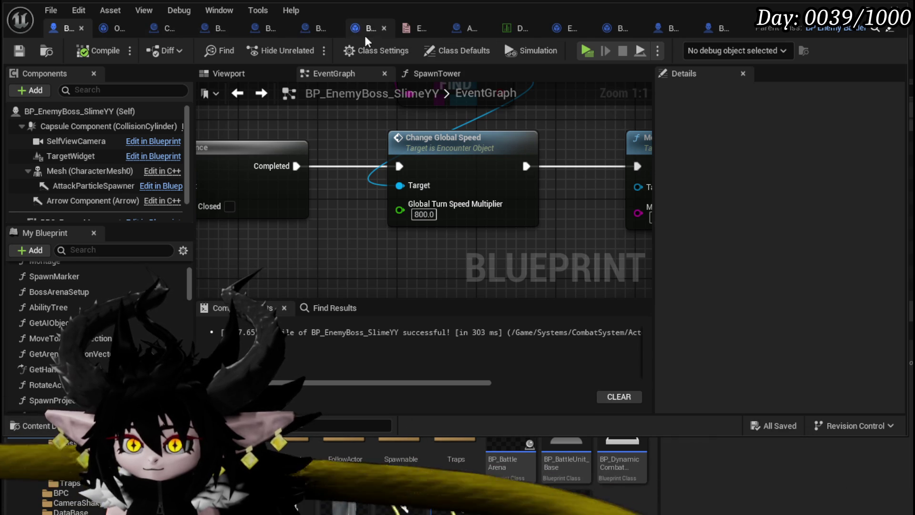
click(721, 29)
scroll(424, 224, down, 5)
scroll(415, 212, up, 3)
drag(359, 191, 319, 168)
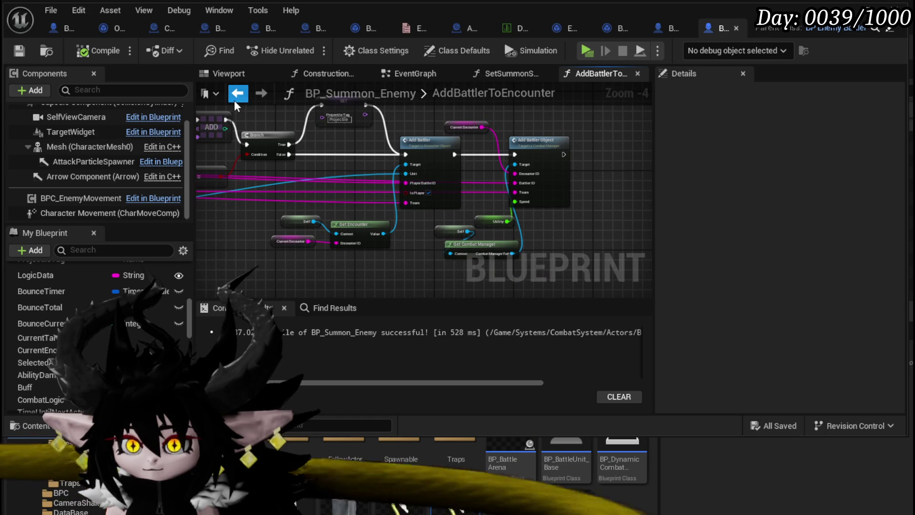
drag(538, 252, 556, 249)
Check the EventGraph's literal string 0&1000&100&100&100000, then compile and save BP_Summon_Enemy.
click(412, 77)
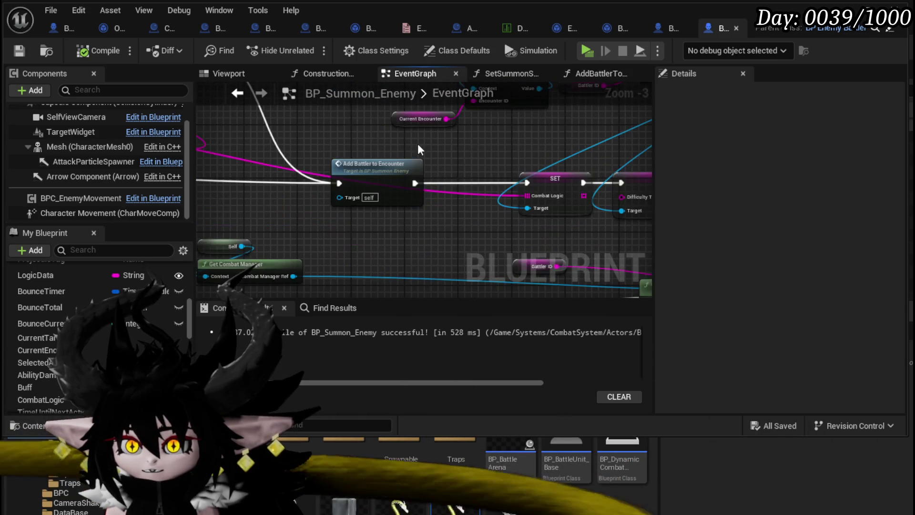
scroll(422, 195, up, 5)
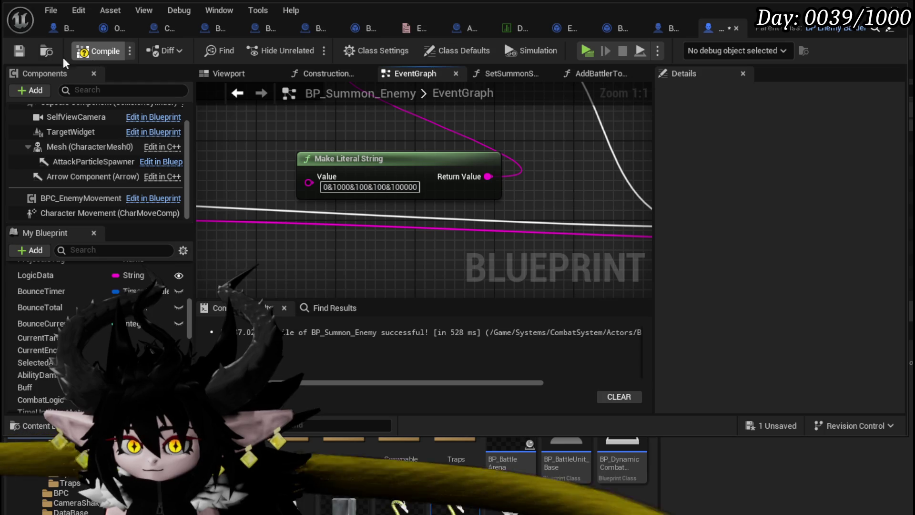
click(81, 62)
key(ctrl+s)
Playtest by walking to the slimes and casting a water spell, then stop and save.
key(alt+p)
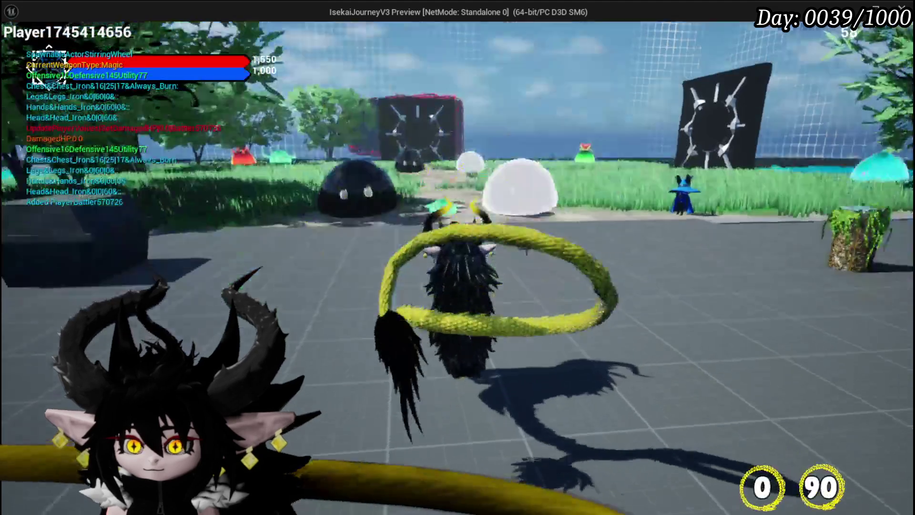
key(w)
click(458, 258)
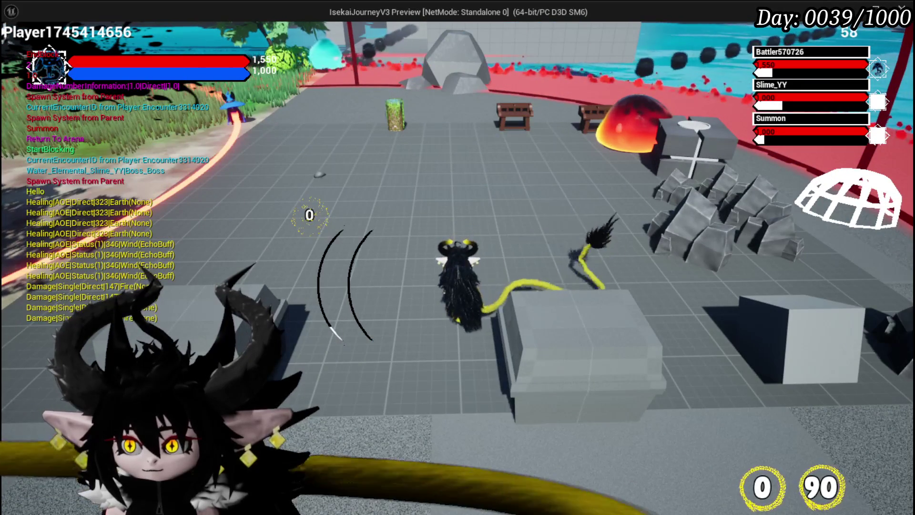
key(Escape)
key(ctrl+s)
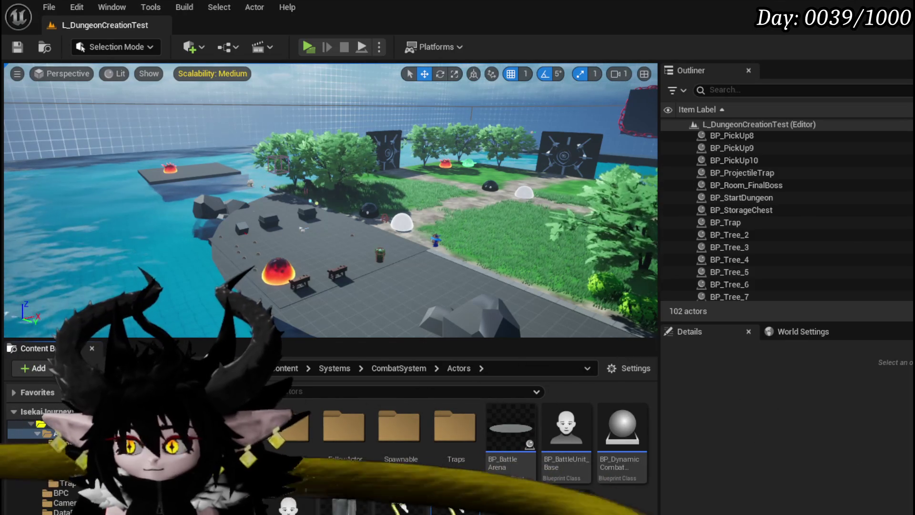
Open BP_Summon_Enemy and toggle a breakpoint on the Server_JoinBattle node.
double_click(456, 503)
scroll(367, 273, down, 5)
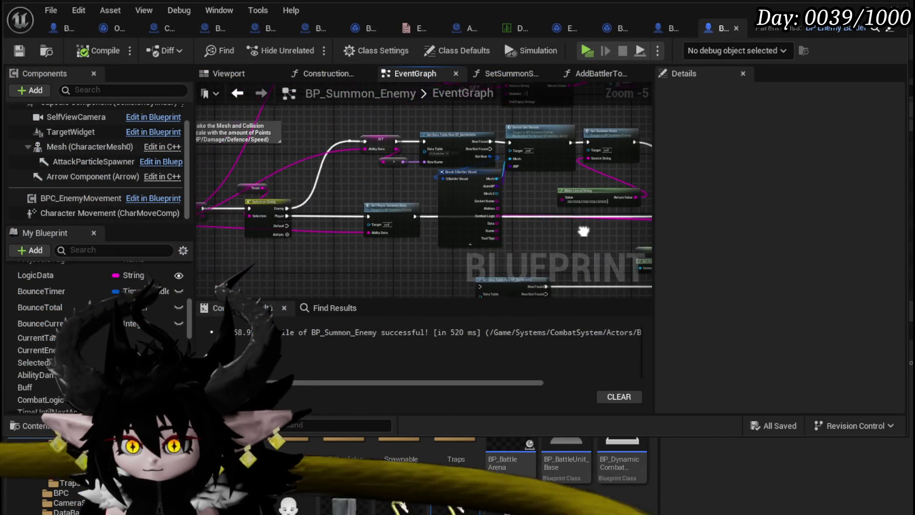
scroll(373, 193, up, 3)
mouse_move(373, 193)
mouse_down()
mouse_move(443, 202)
mouse_move(502, 189)
mouse_up()
right_click(347, 209)
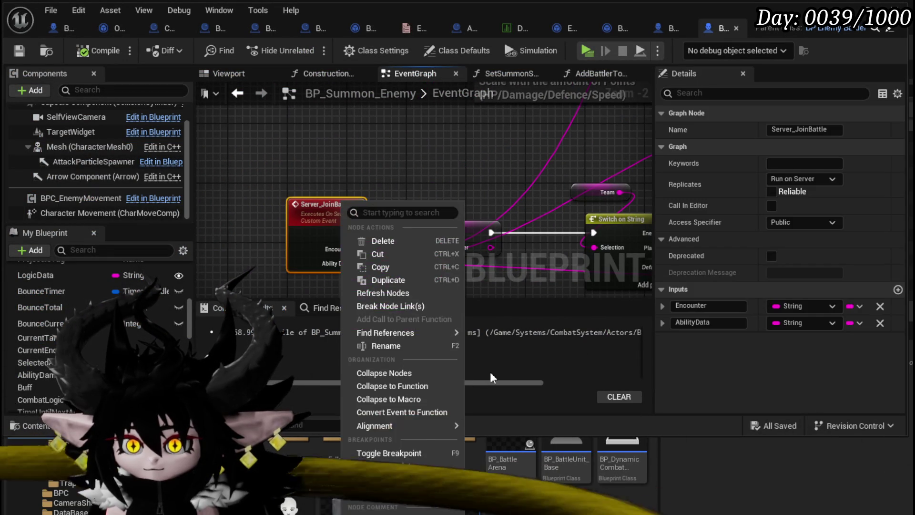
click(386, 466)
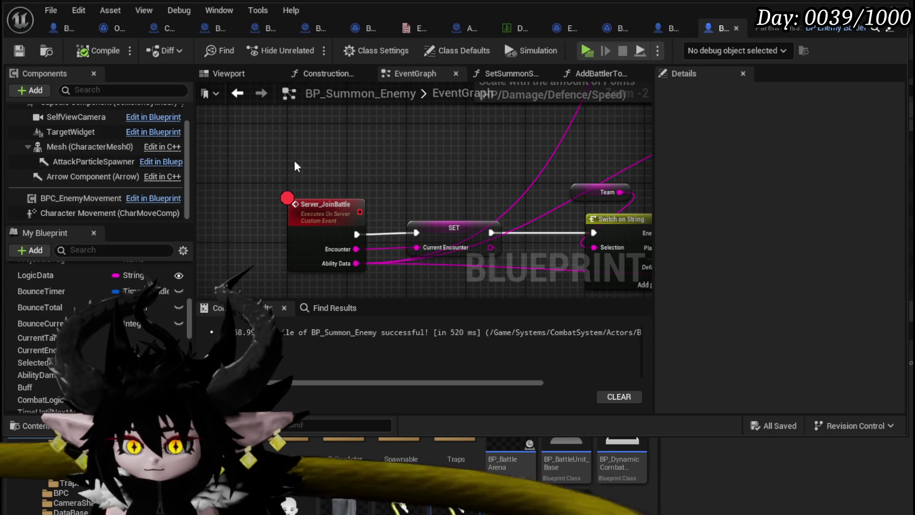
drag(335, 246, 296, 165)
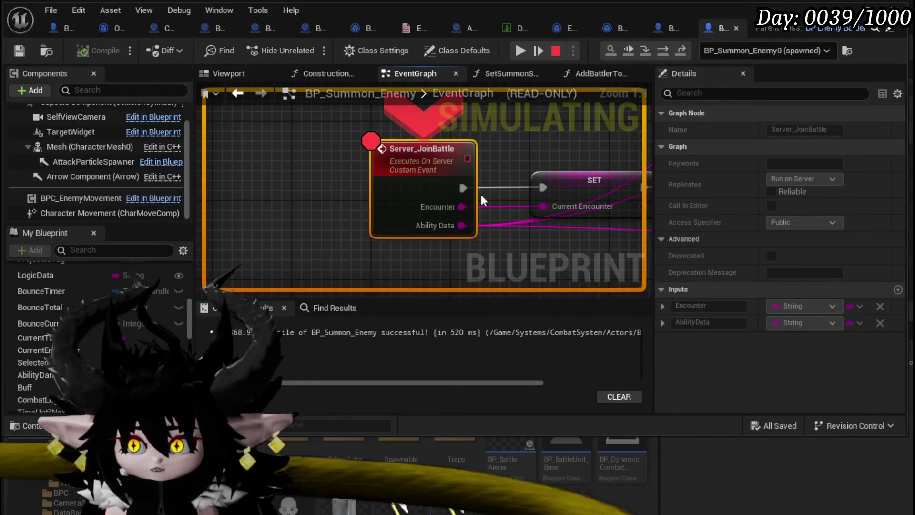
Step execution through SET Ability Data, Get Data Table Row and Server Set Visuals to Set Summon Stats.
click(665, 53)
click(666, 53)
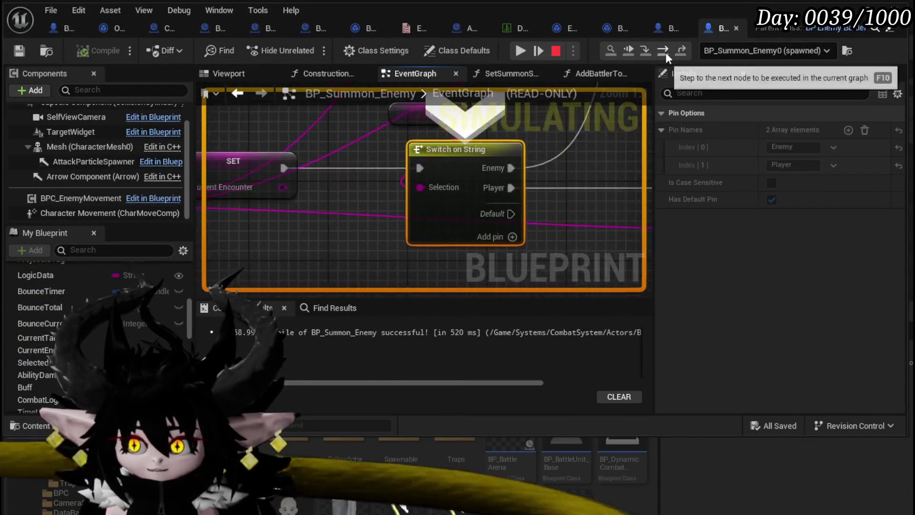
click(665, 53)
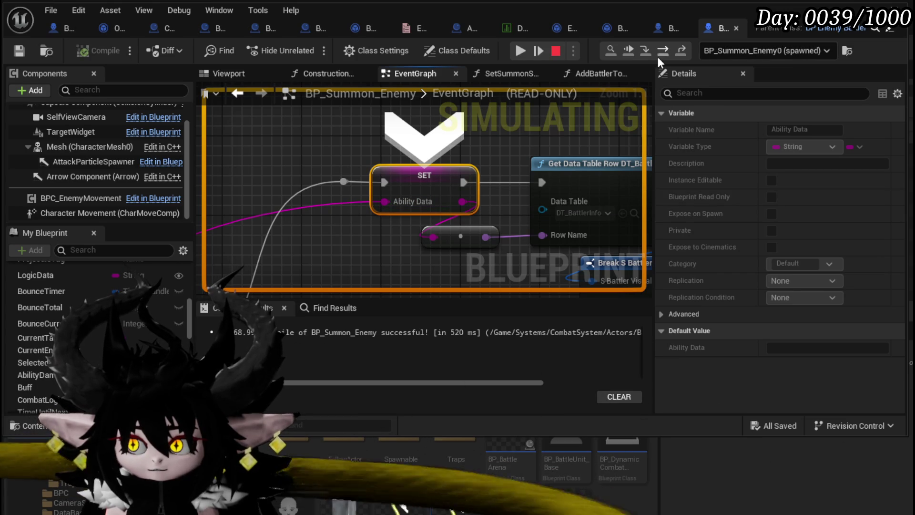
click(660, 52)
click(659, 50)
click(659, 50)
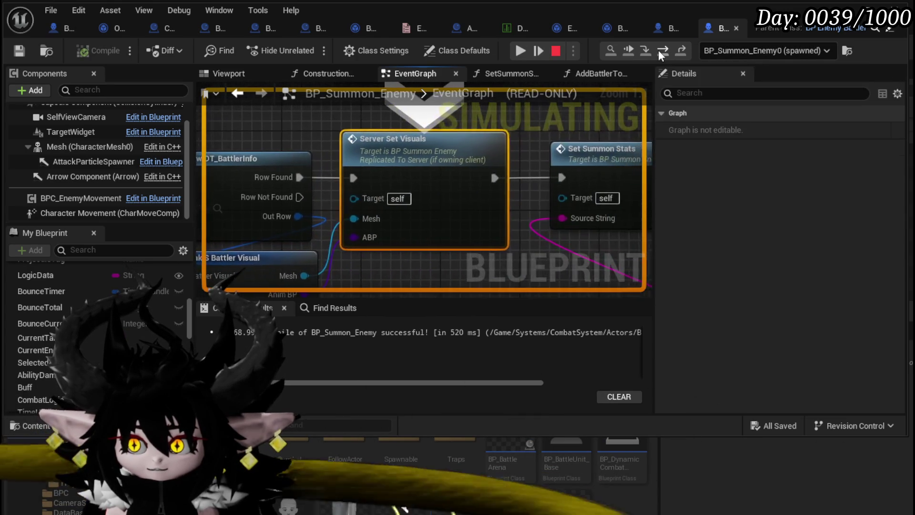
Step into Set Summon Stats through SET Offensive and SET Defencive, checking pin values.
mouse_move(389, 224)
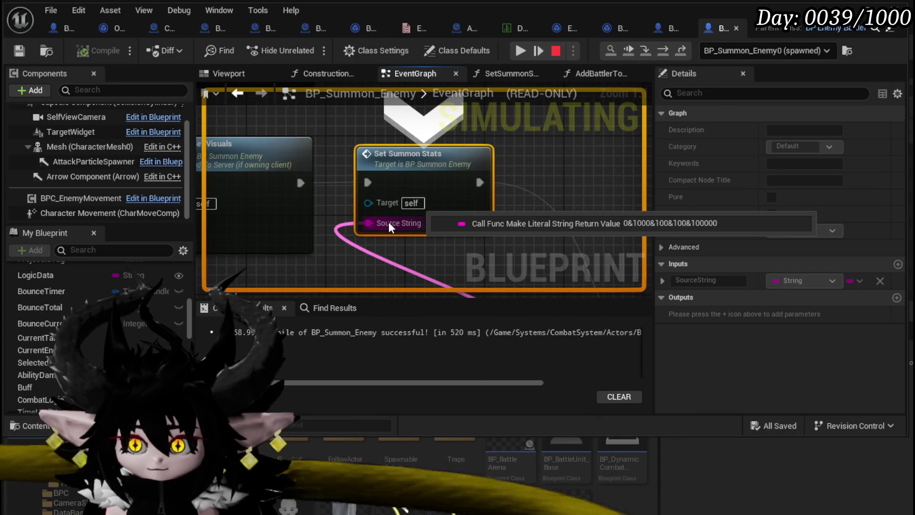
click(650, 50)
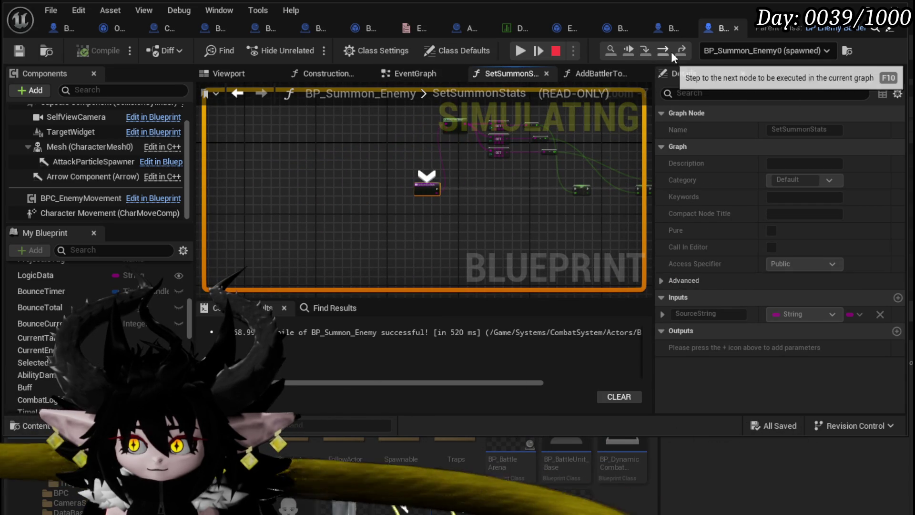
click(667, 50)
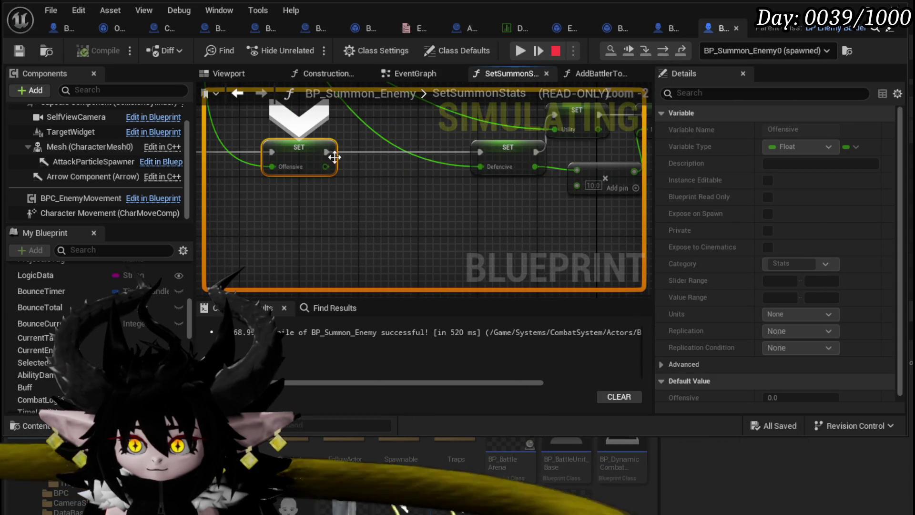
mouse_move(282, 171)
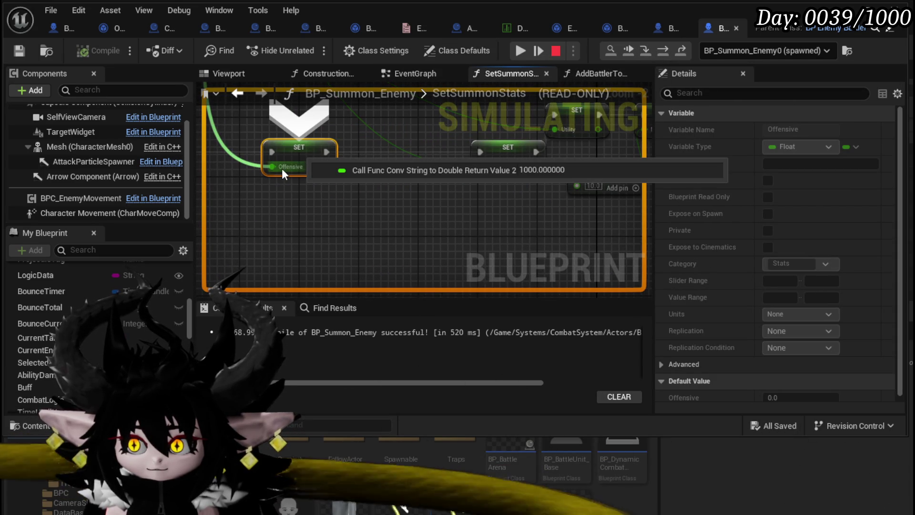
click(663, 51)
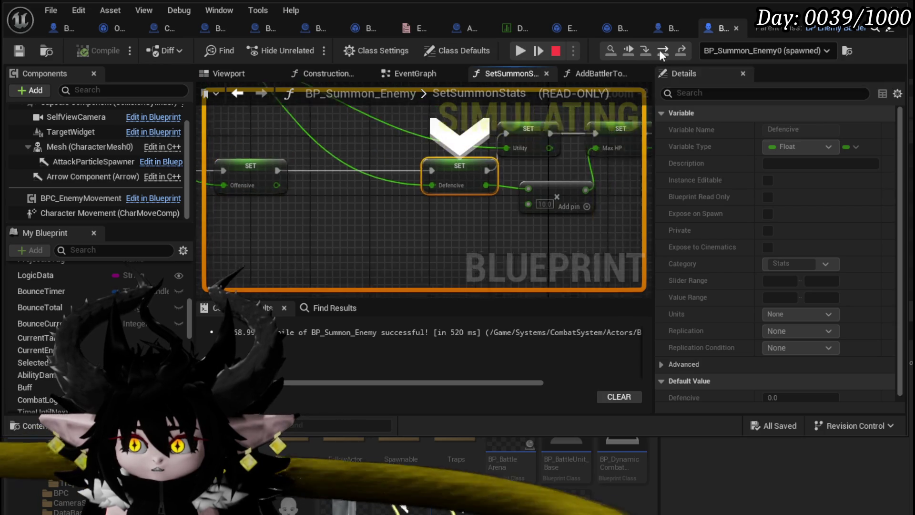
mouse_move(408, 206)
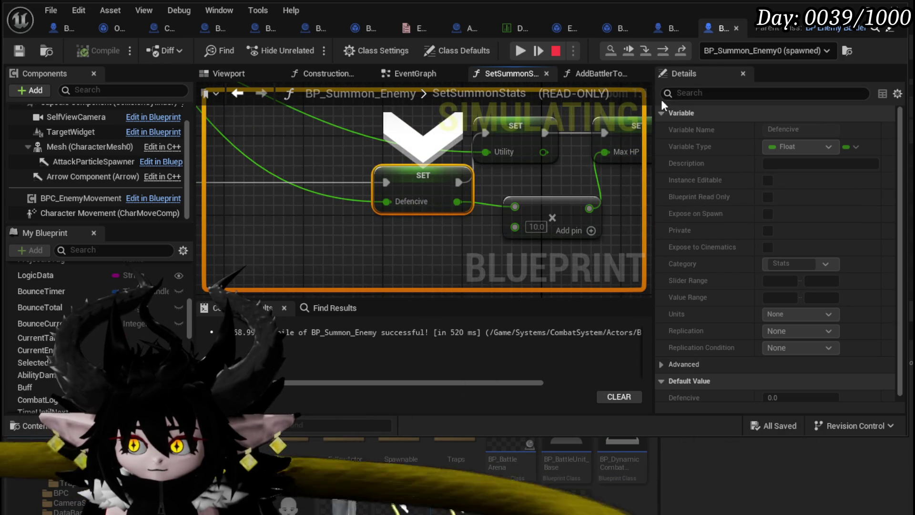
mouse_move(507, 159)
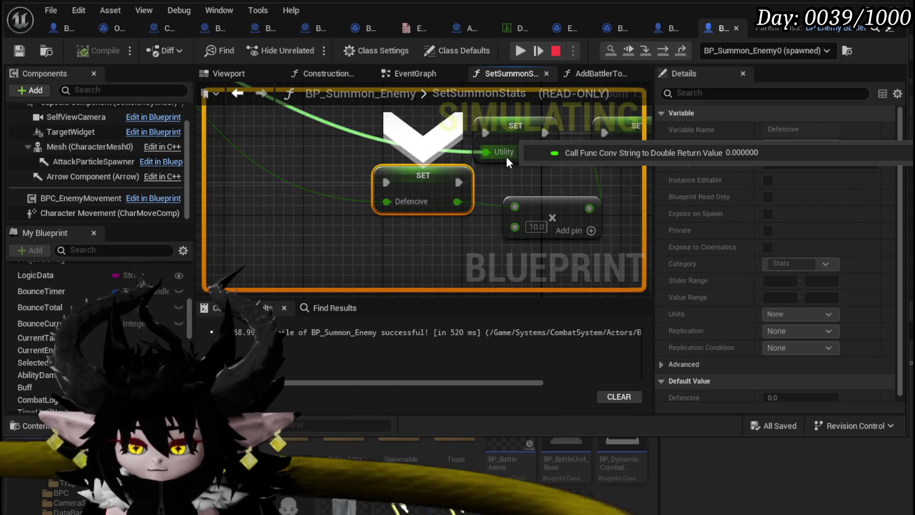
Follow the stat SET chain back to the three GET nodes and Parse Into Array.
scroll(491, 198, down, 3)
mouse_move(499, 185)
mouse_down()
mouse_move(364, 240)
mouse_move(266, 238)
mouse_up()
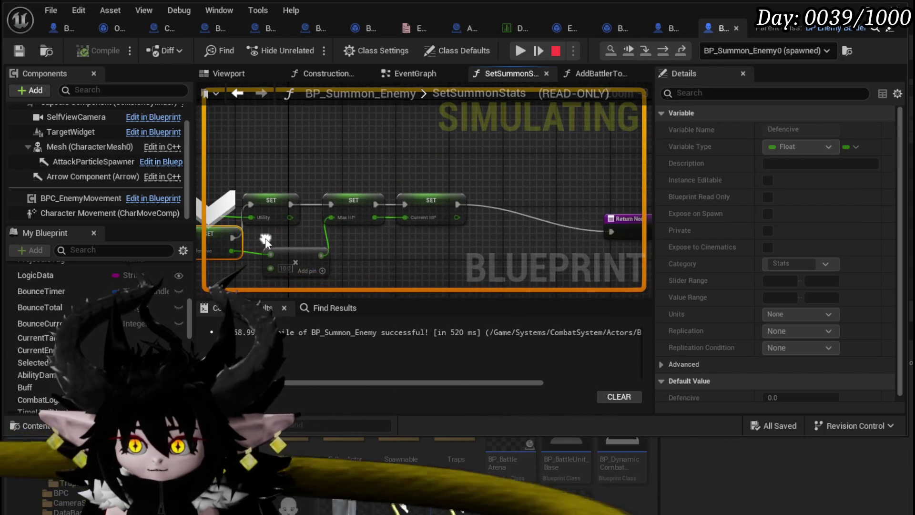
mouse_move(339, 219)
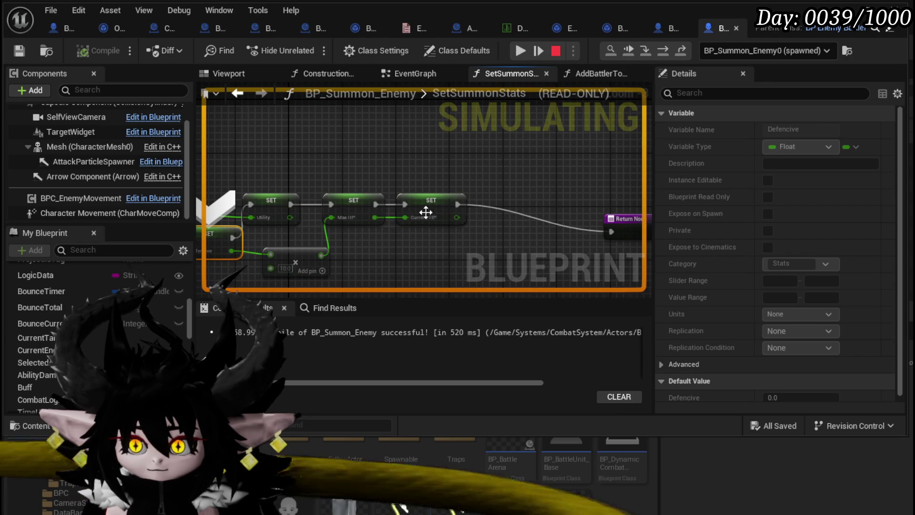
drag(395, 153, 560, 154)
mouse_move(538, 196)
mouse_down()
mouse_move(587, 214)
mouse_move(634, 260)
mouse_up()
mouse_move(313, 226)
mouse_down()
mouse_move(521, 256)
mouse_move(303, 122)
mouse_up()
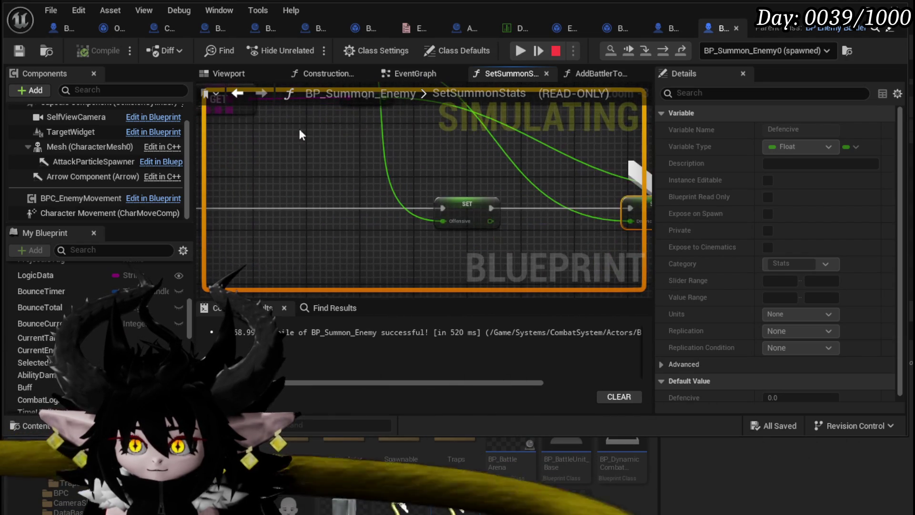
mouse_move(457, 224)
Review the Defencive SET, string-to-double conversions and entry node, then stop the simulation.
mouse_move(473, 171)
mouse_down()
mouse_move(300, 187)
mouse_move(420, 242)
mouse_move(575, 286)
mouse_move(570, 295)
mouse_move(437, 266)
mouse_up()
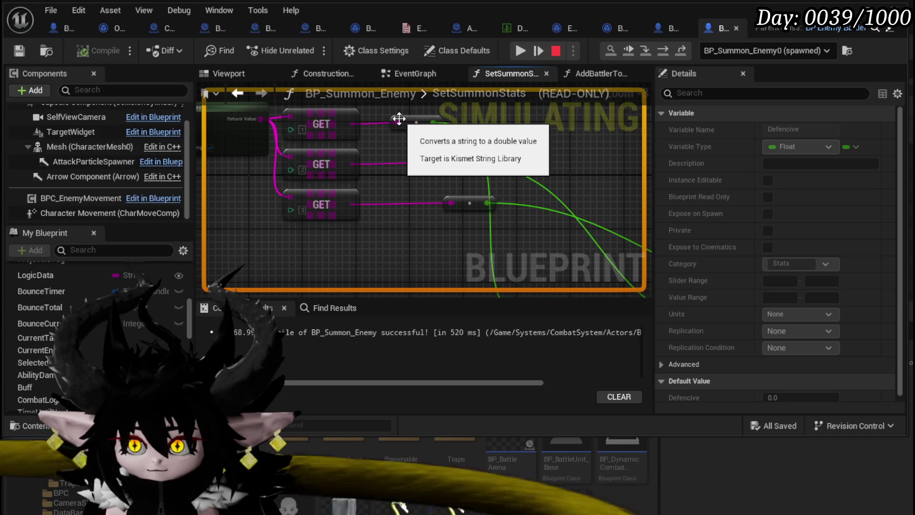
mouse_move(503, 206)
mouse_down()
mouse_move(470, 219)
mouse_move(423, 266)
mouse_up()
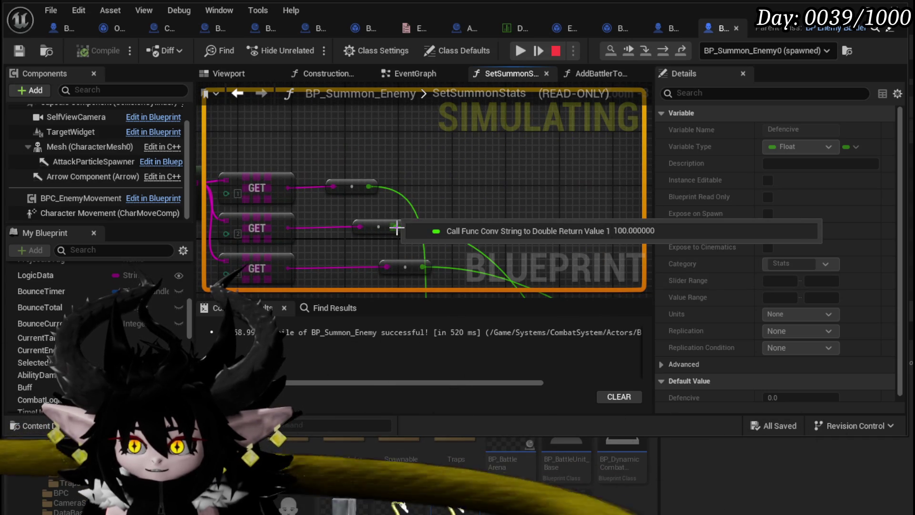
drag(398, 228, 582, 163)
mouse_move(295, 157)
mouse_down()
mouse_move(393, 170)
mouse_move(352, 117)
mouse_move(327, 249)
mouse_move(293, 250)
mouse_move(288, 198)
mouse_move(238, 228)
mouse_up()
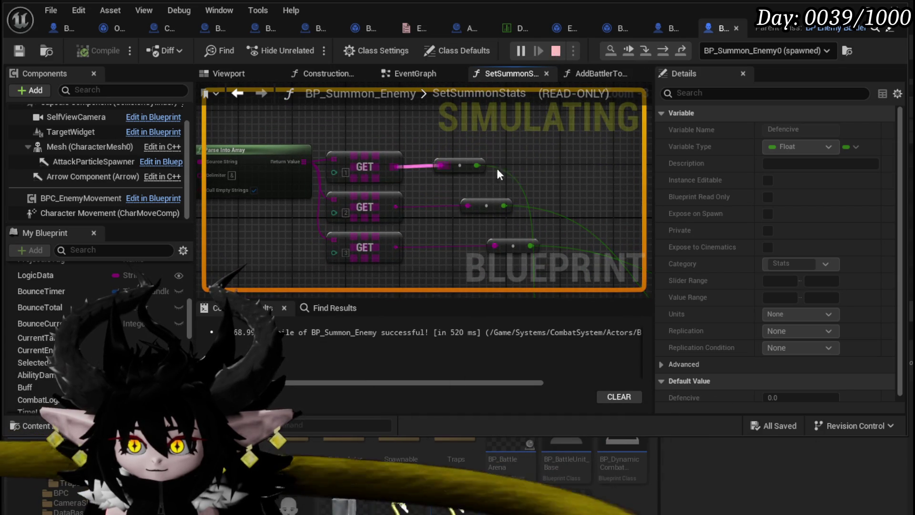
key(Escape)
drag(327, 118, 426, 164)
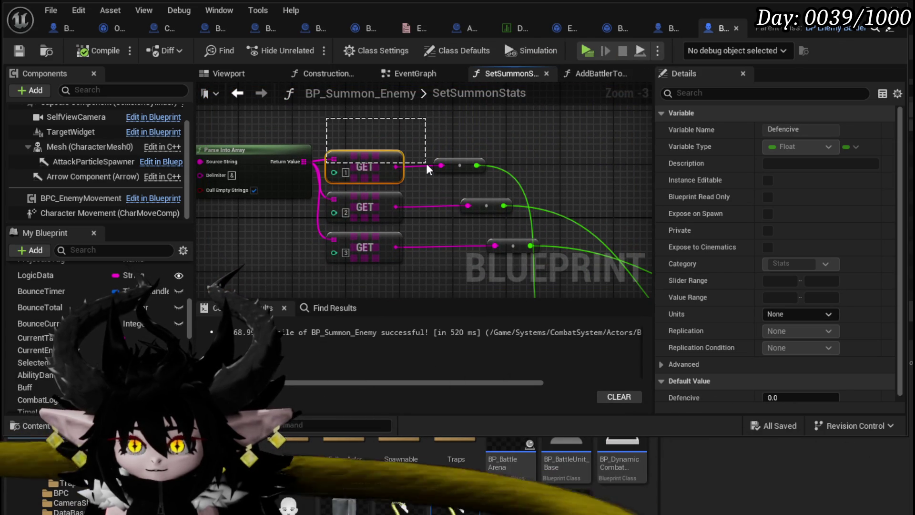
Check the GET and SET nodes and enter & as the Parse Into Array delimiter.
click(396, 222)
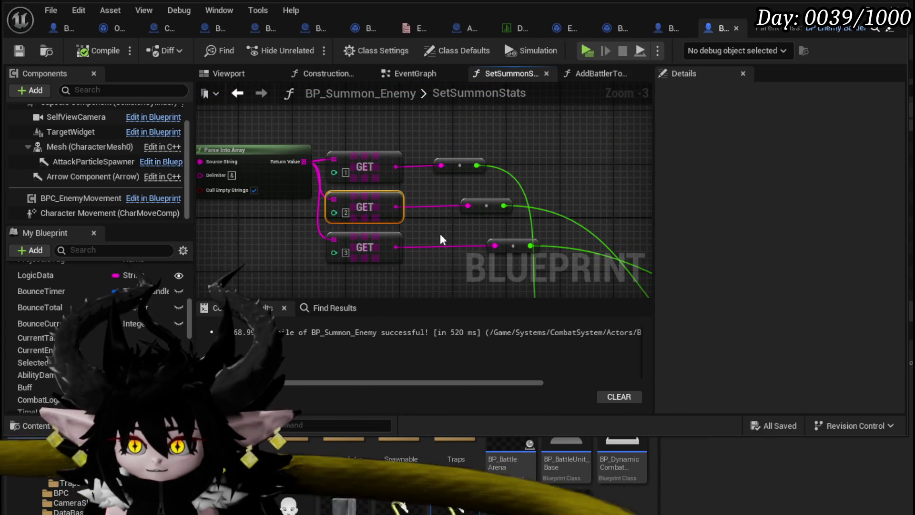
drag(396, 222, 419, 137)
drag(267, 168, 288, 182)
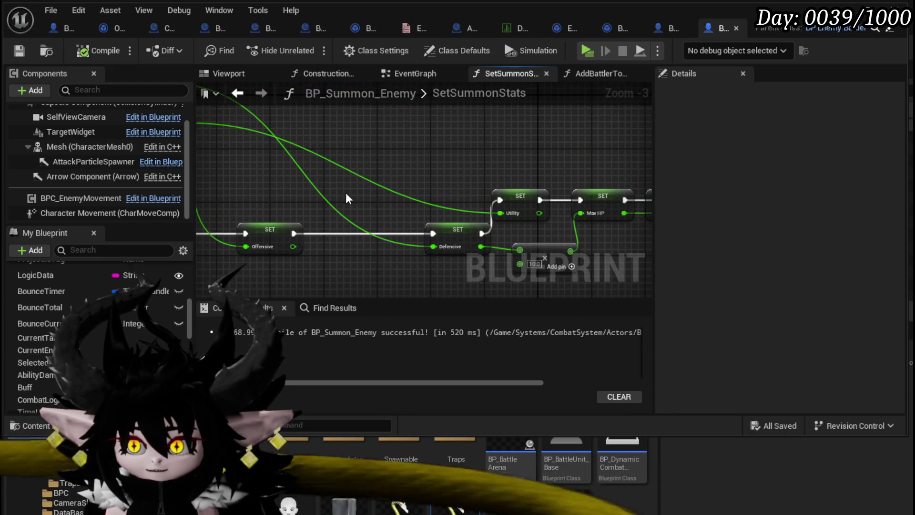
scroll(362, 224, up, 5)
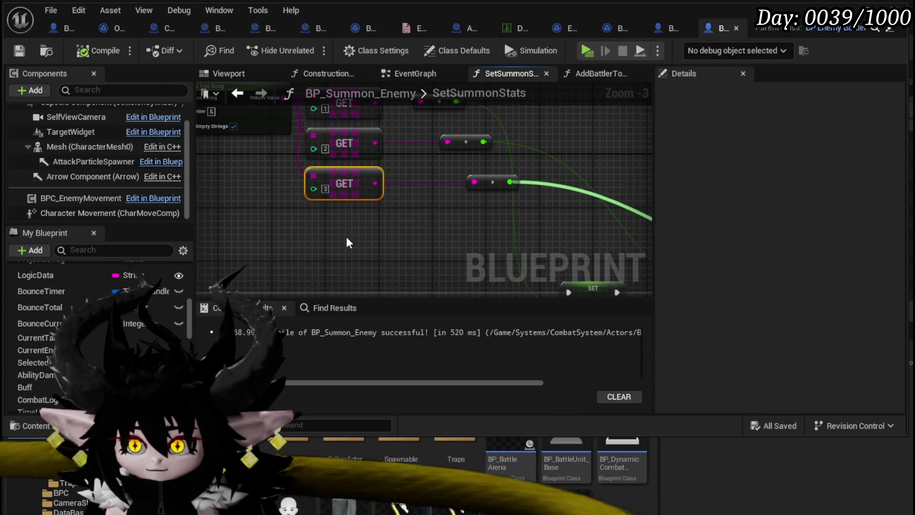
text(&)
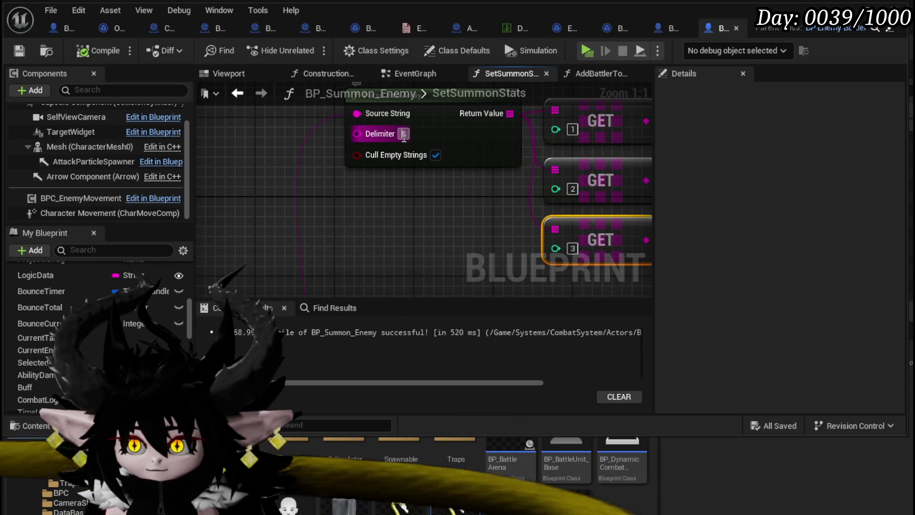
Go back to the EventGraph and bring the Make Literal String node into view.
scroll(427, 261, down, 3)
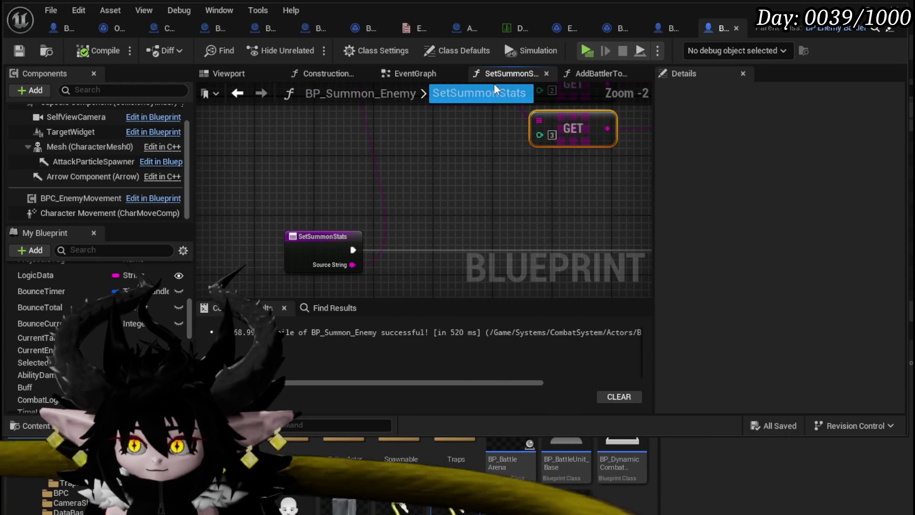
click(262, 93)
scroll(394, 218, down, 4)
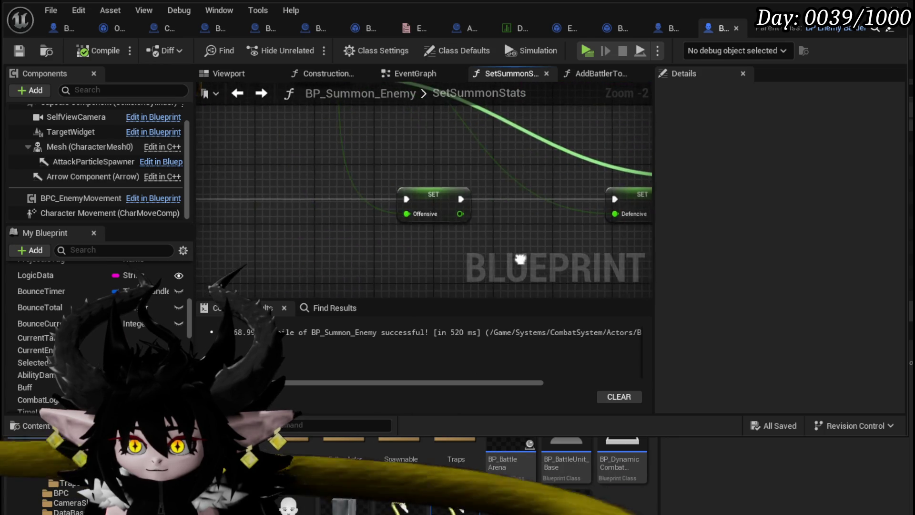
click(243, 94)
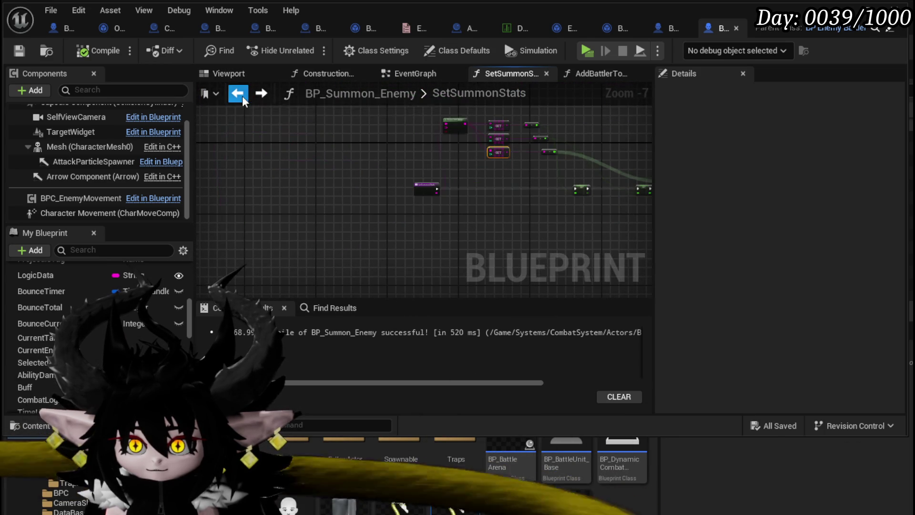
click(243, 94)
drag(332, 181, 323, 47)
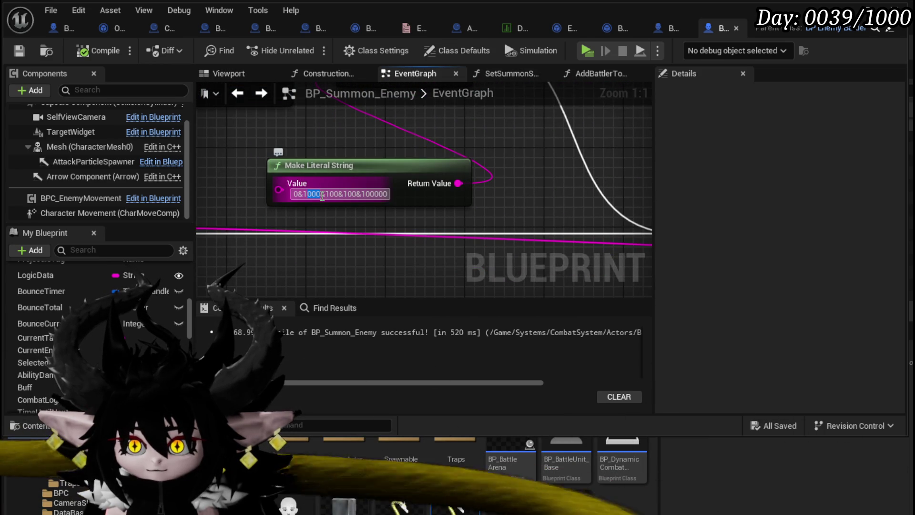
Delete the trailing stat values from the Make Literal String and commit the shortened string.
click(338, 194)
drag(348, 194, 355, 196)
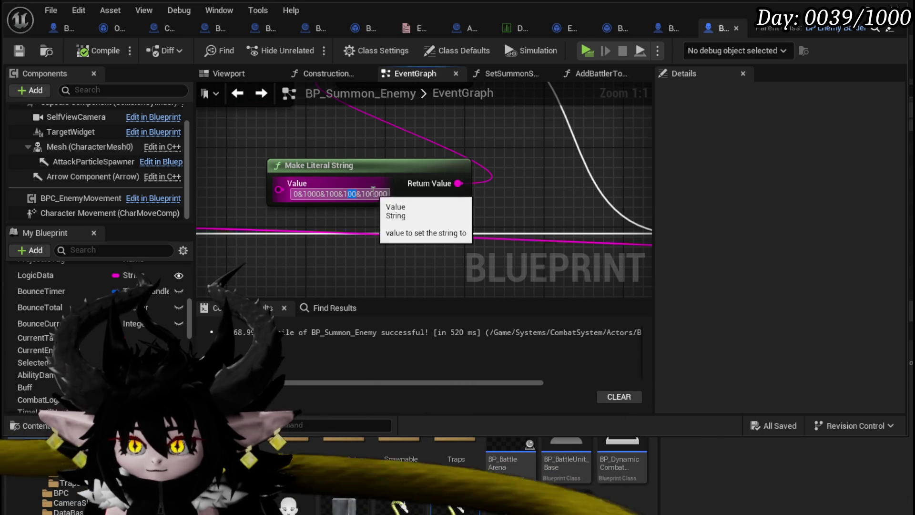
key(End)
key(BackSpace)
key(BackSpace)
key(BackSpace)
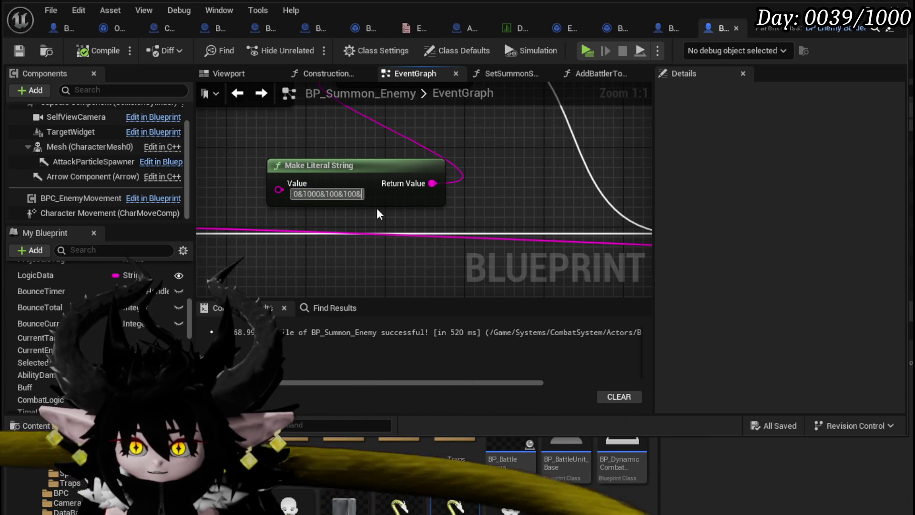
key(BackSpace)
key(Return)
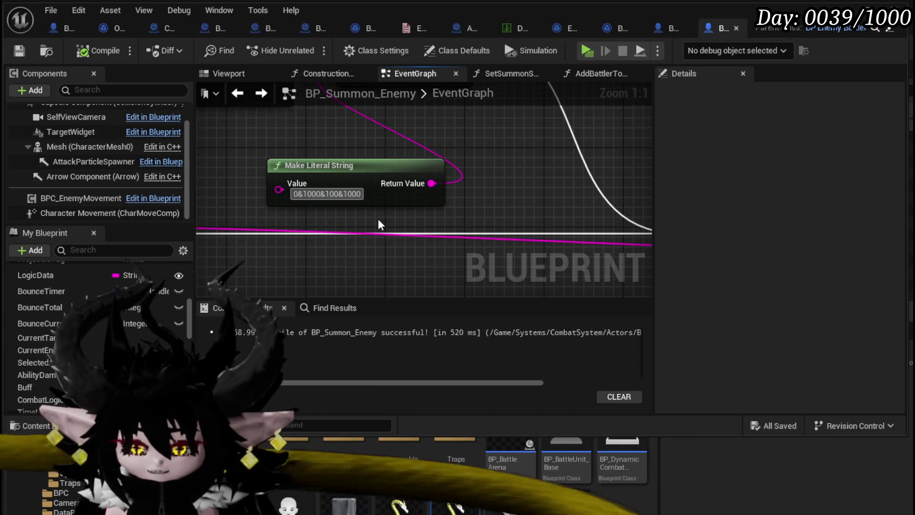
text(0)
key(Return)
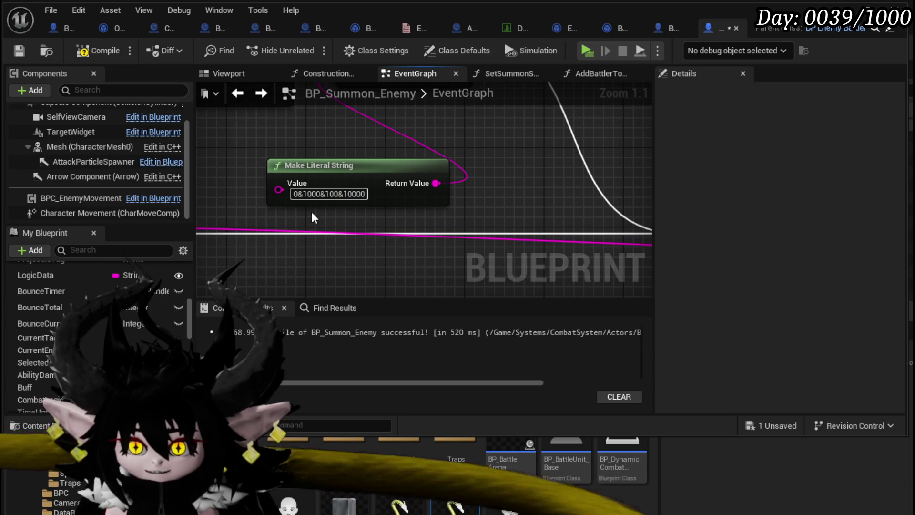
Replace the first three stat values with 50, 25 and 85, then compile and save.
click(298, 192)
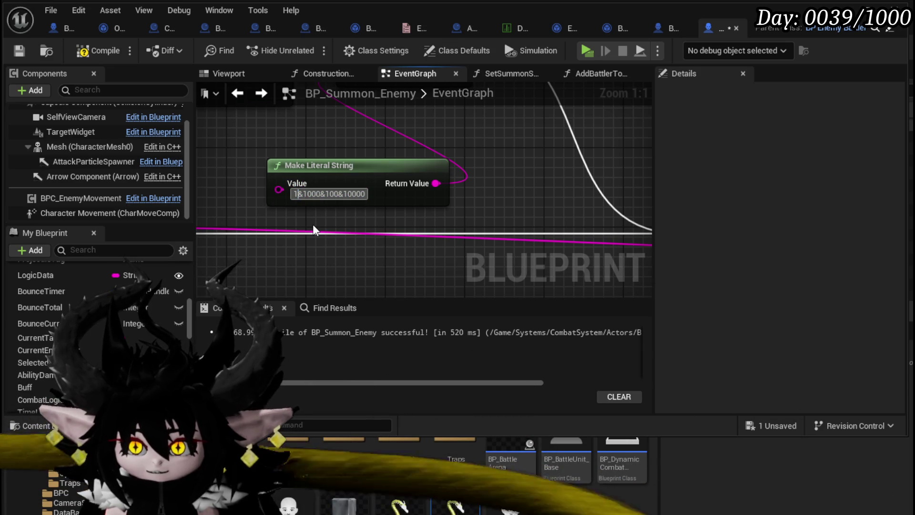
key(BackSpace)
text(50)
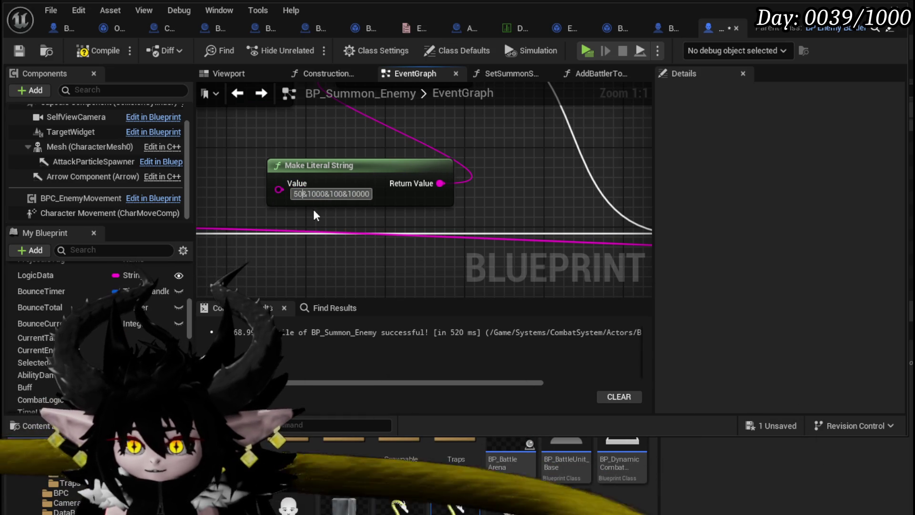
double_click(316, 194)
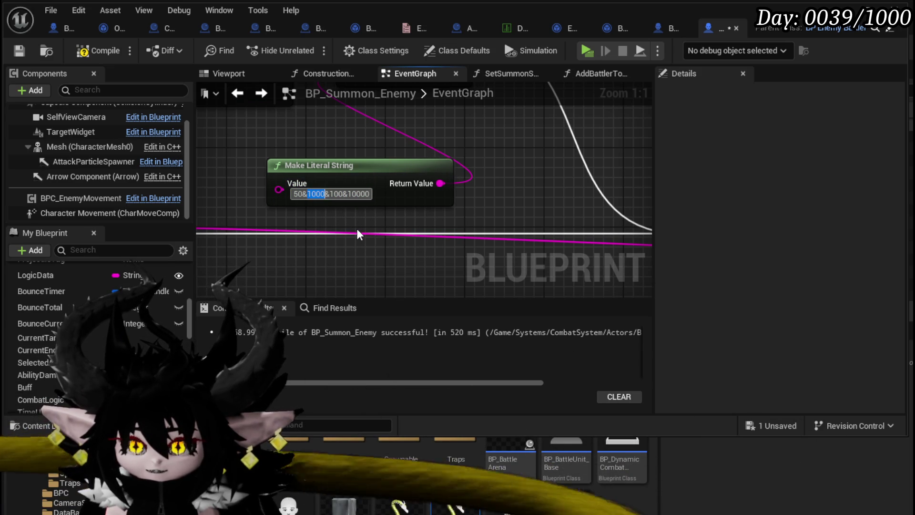
text(25)
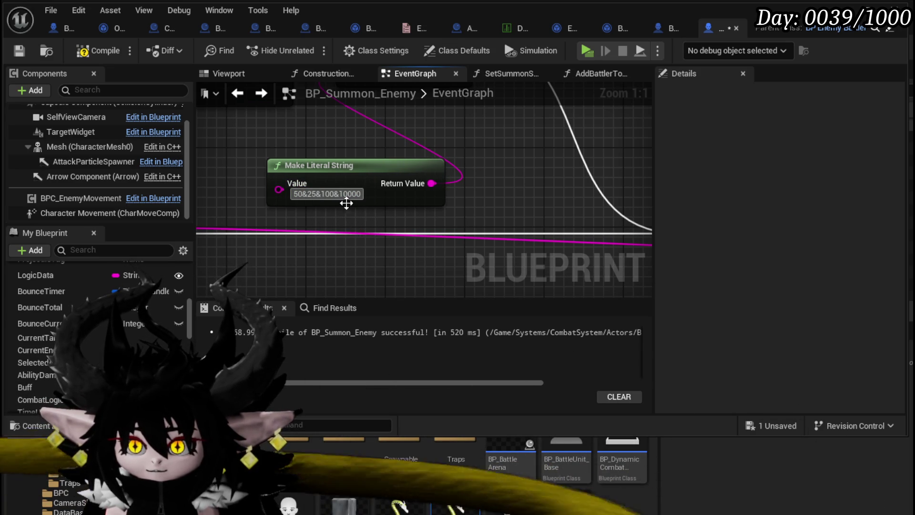
double_click(336, 194)
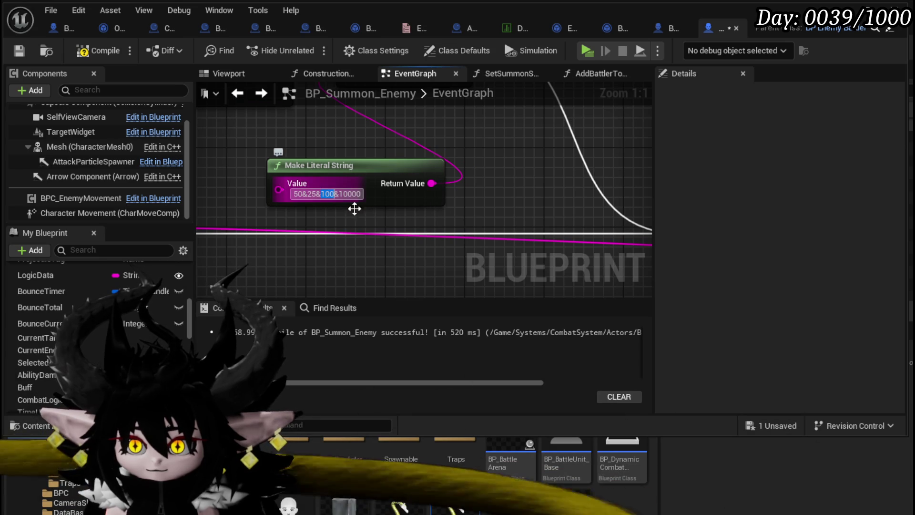
text(8)
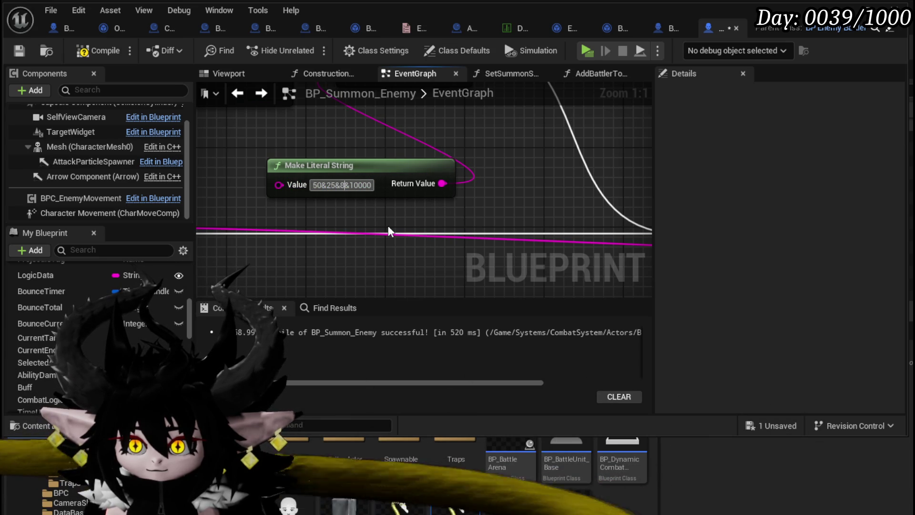
text(5)
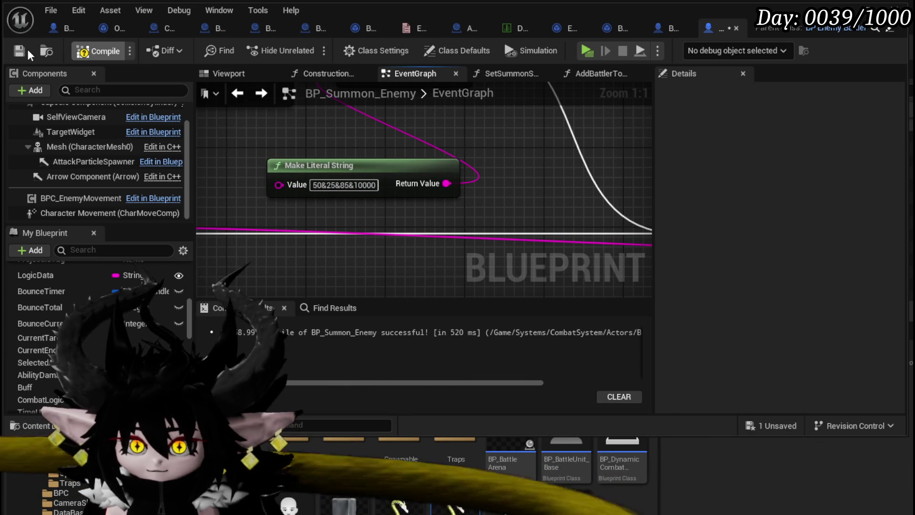
click(22, 50)
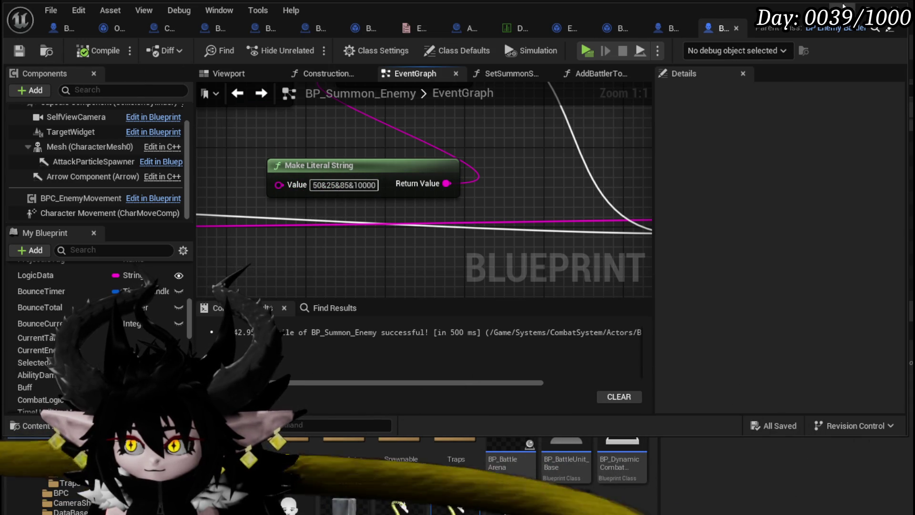
Resume the playtest three times past the Get Action breakpoint, then stop simulating.
click(843, 6)
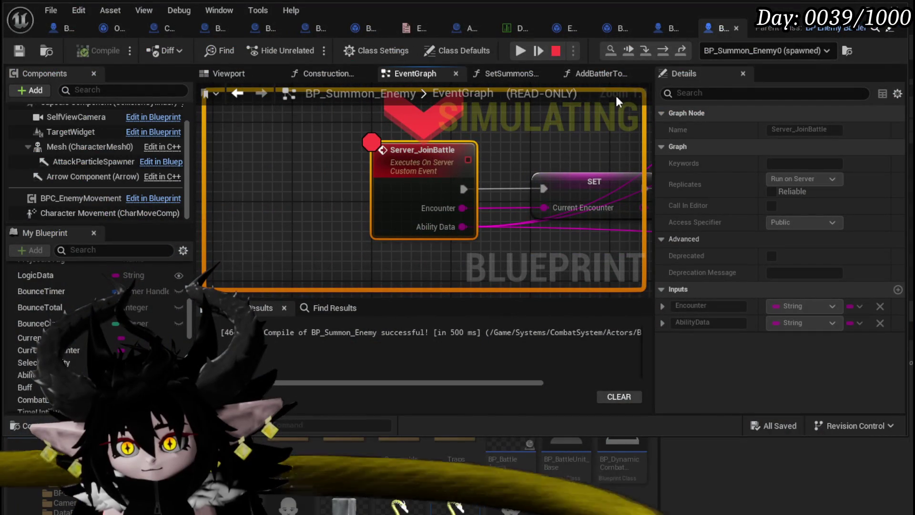
click(524, 48)
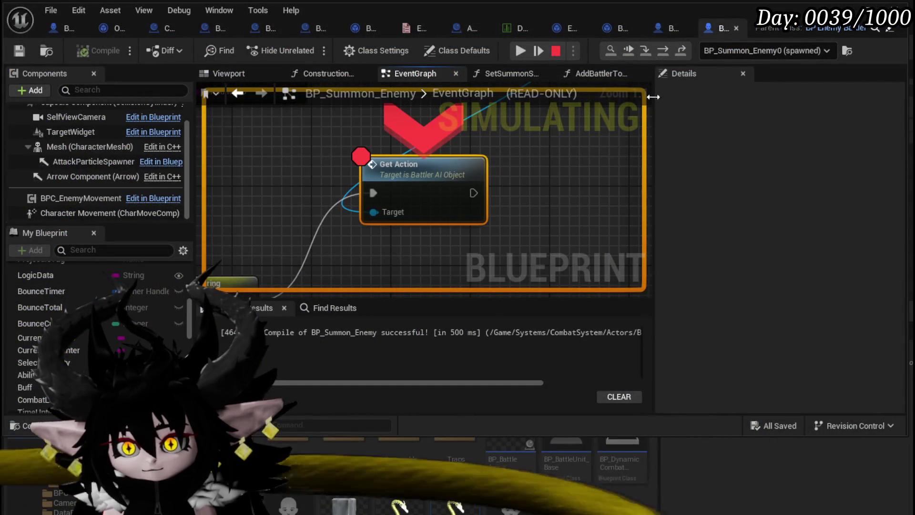
click(514, 50)
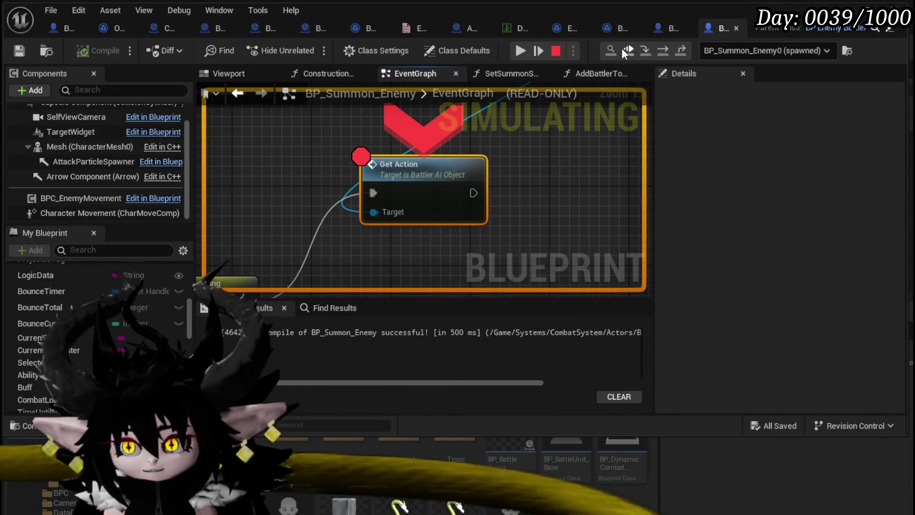
click(518, 51)
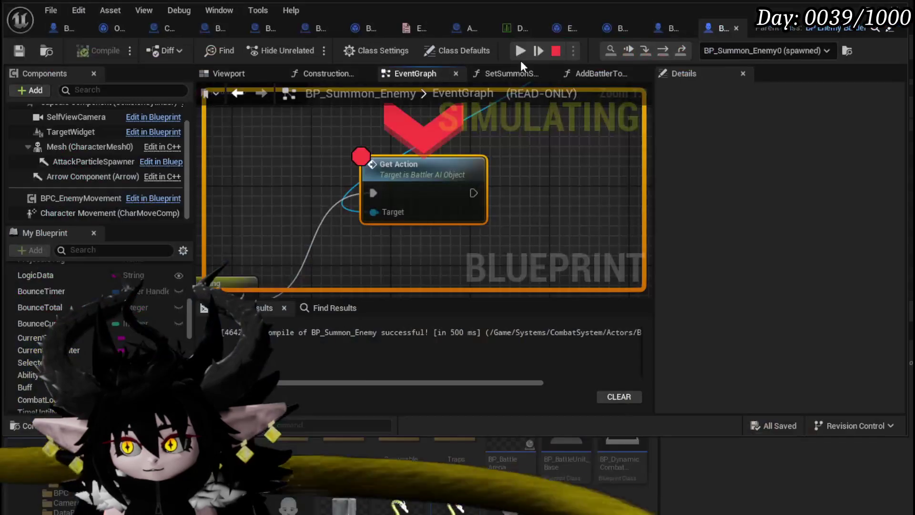
scroll(514, 154, down, 5)
scroll(514, 153, up, 3)
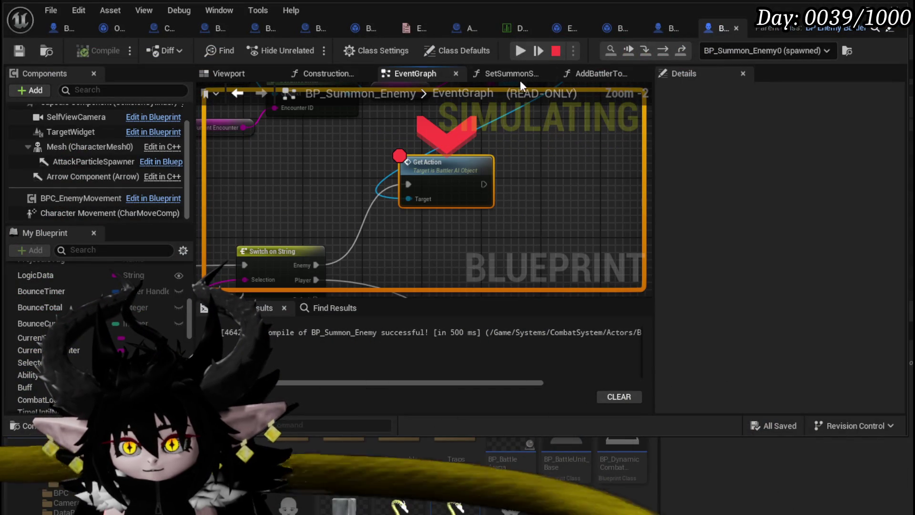
key(Escape)
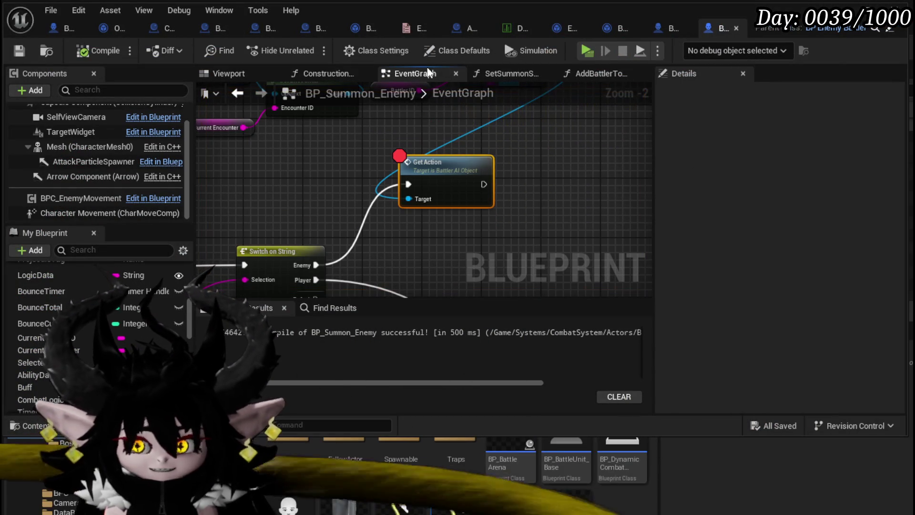
Locate and select the Set Summon Stats node in the EventGraph.
scroll(490, 194, down, 3)
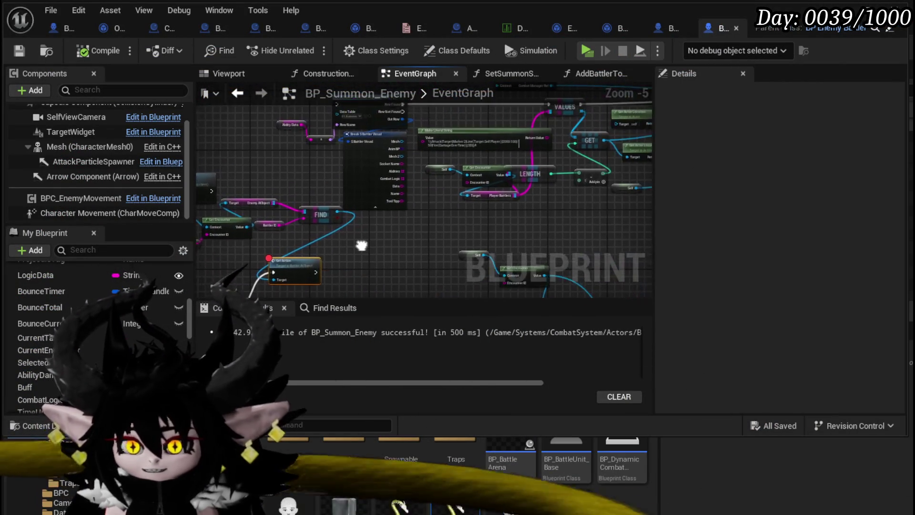
scroll(382, 196, up, 4)
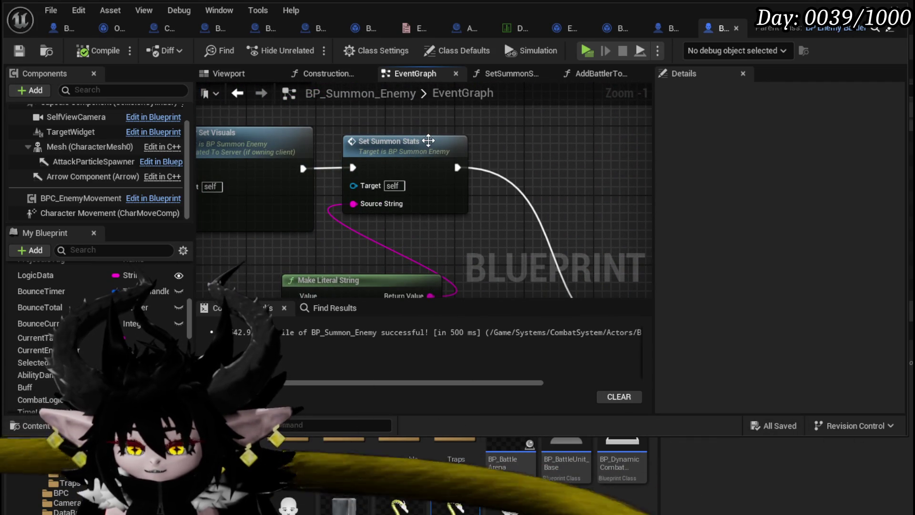
mouse_move(478, 224)
mouse_down()
mouse_move(454, 158)
mouse_move(347, 130)
mouse_up()
drag(468, 235, 469, 236)
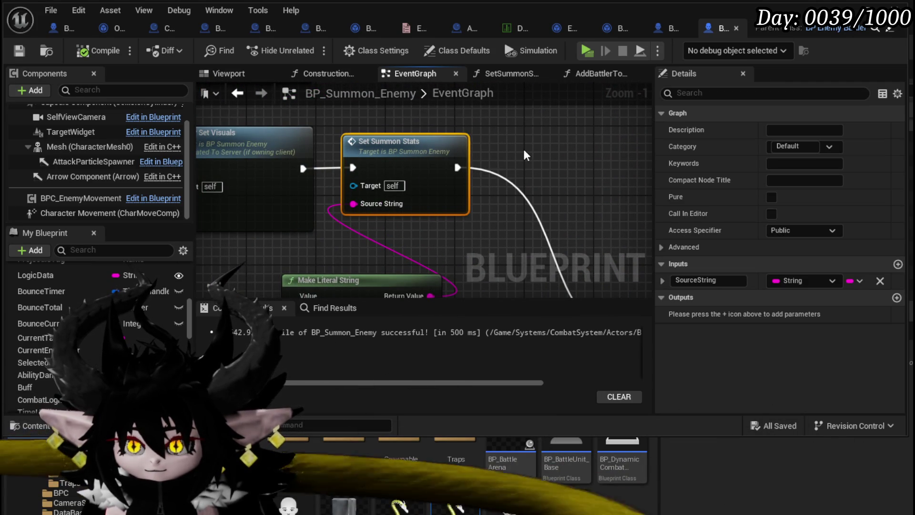
scroll(304, 224, up, 1)
Edit the stat string back to 50&25&85&1000, then compile and save BP_Summon_Enemy.
click(305, 229)
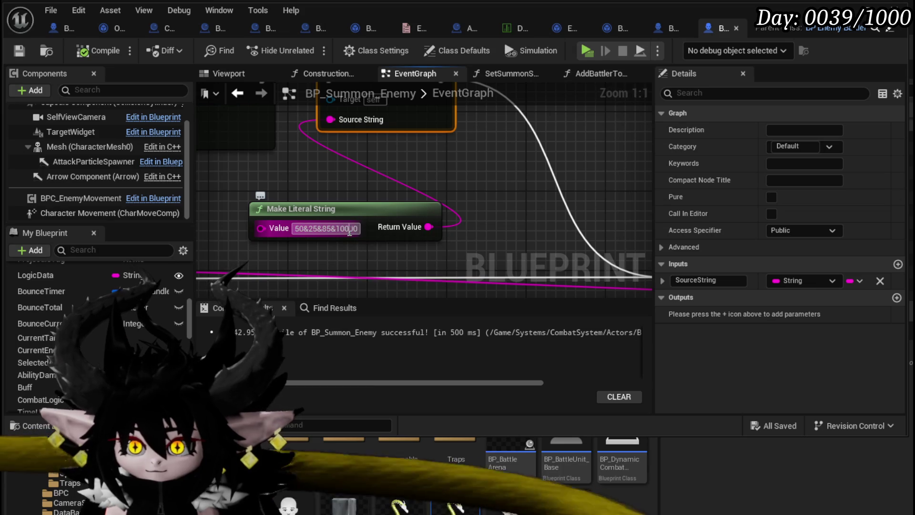
key(BackSpace)
click(391, 260)
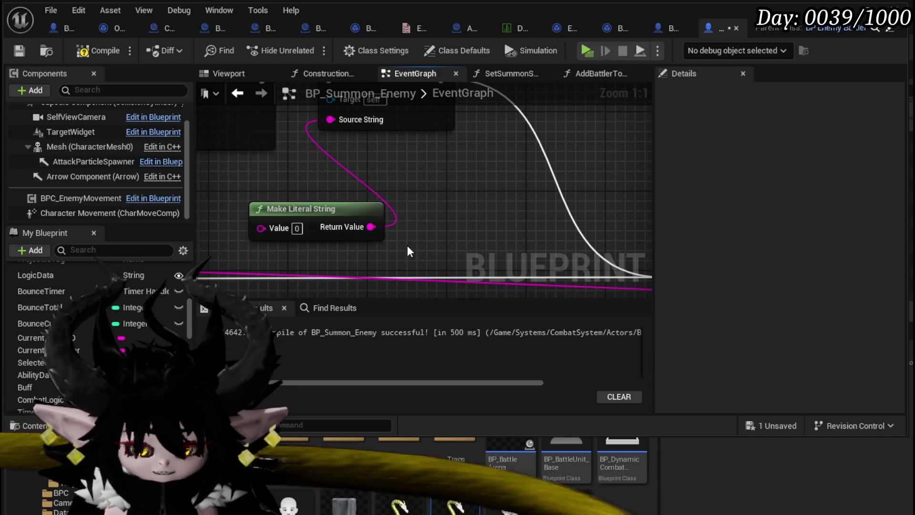
key(ctrl+z)
text(0&25&85&100)
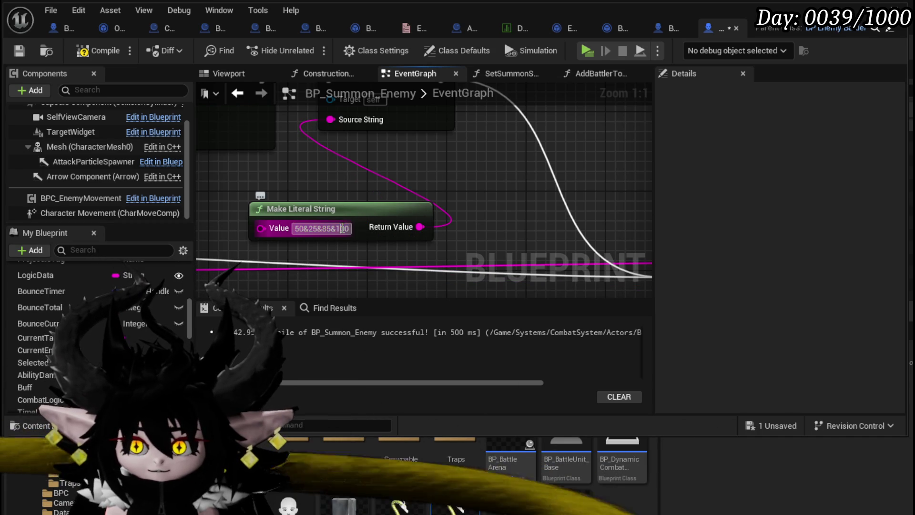
click(395, 248)
click(78, 54)
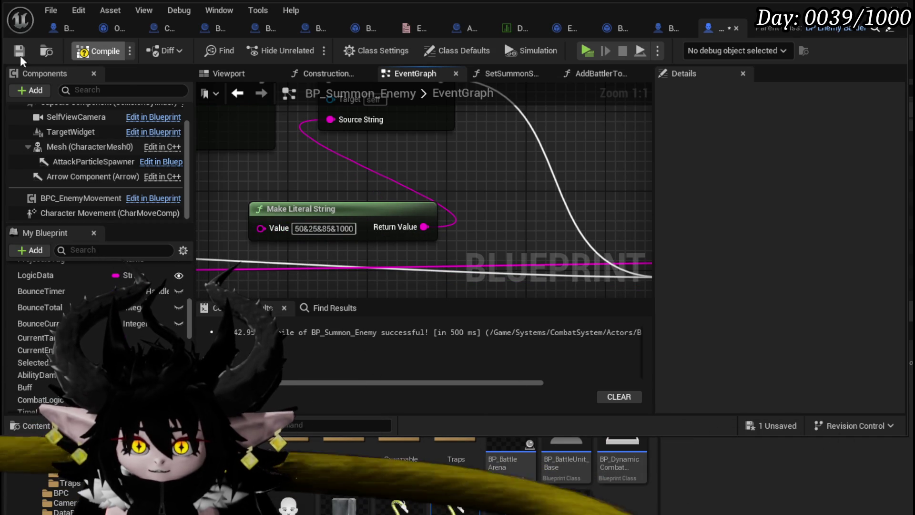
click(20, 53)
scroll(475, 153, down, 2)
scroll(474, 152, down, 2)
mouse_move(559, 153)
mouse_down()
mouse_move(453, 195)
mouse_move(517, 171)
mouse_up()
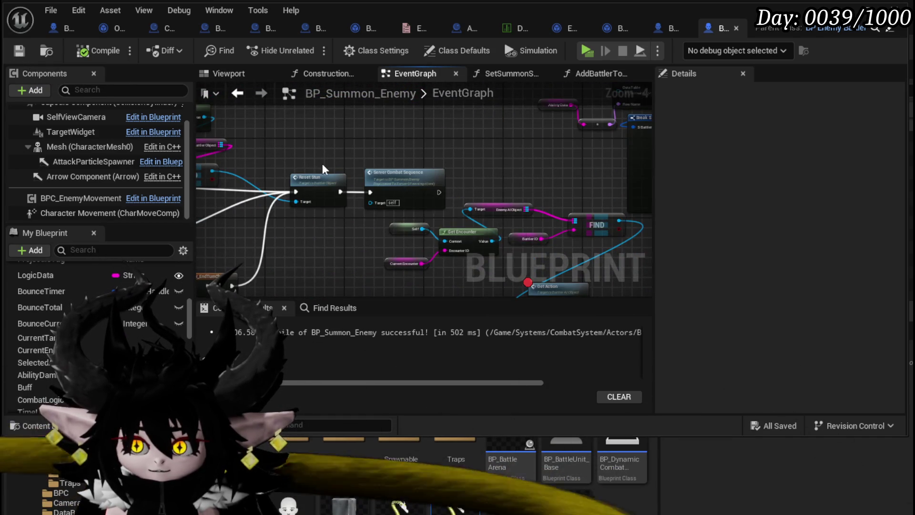
Remove the Server_JoinBattle breakpoint and return to the Set Summon Stats area.
scroll(350, 170, down, 5)
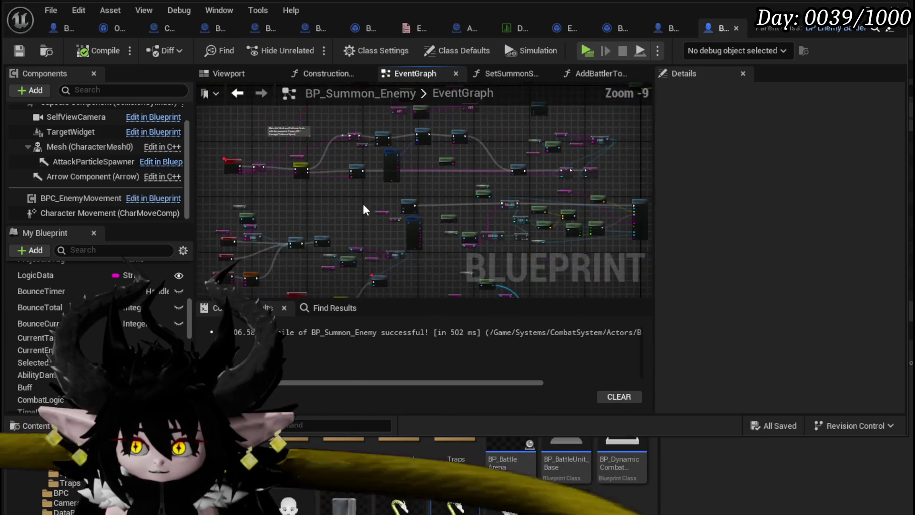
drag(364, 210, 281, 228)
scroll(505, 208, up, 5)
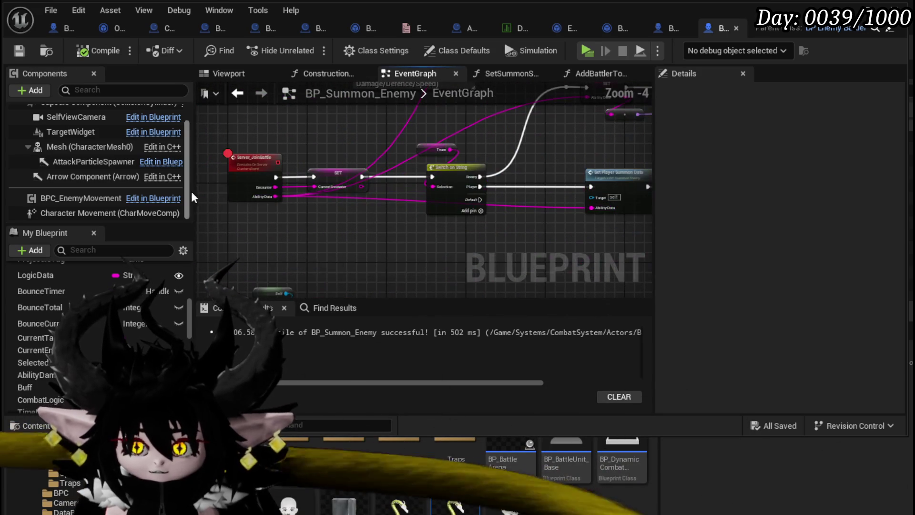
right_click(258, 176)
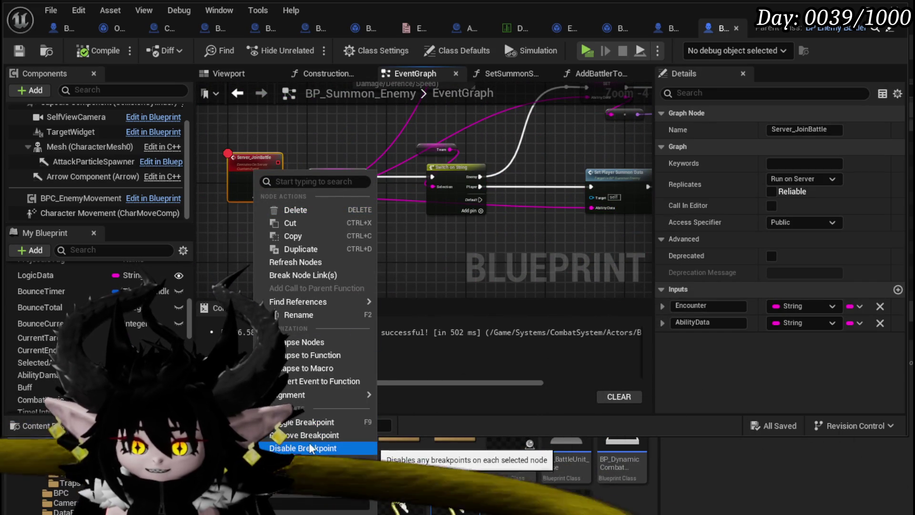
click(295, 436)
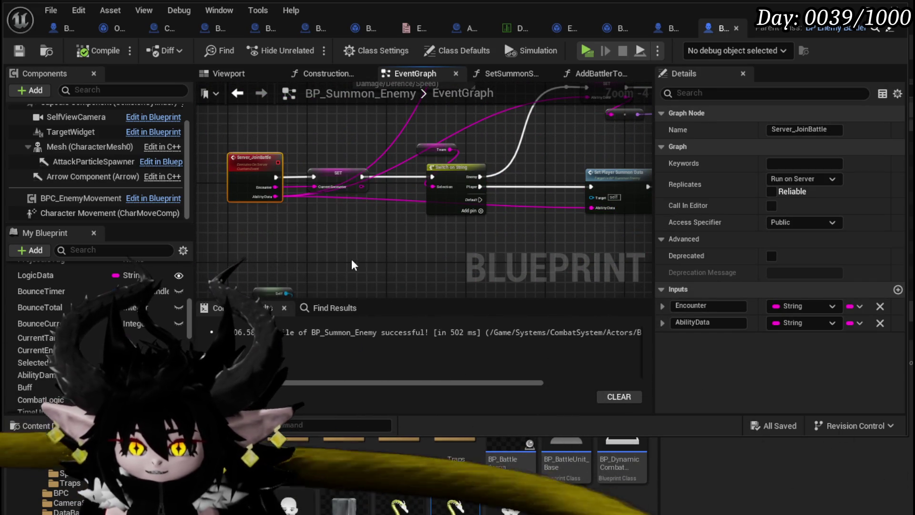
scroll(353, 285, down, 2)
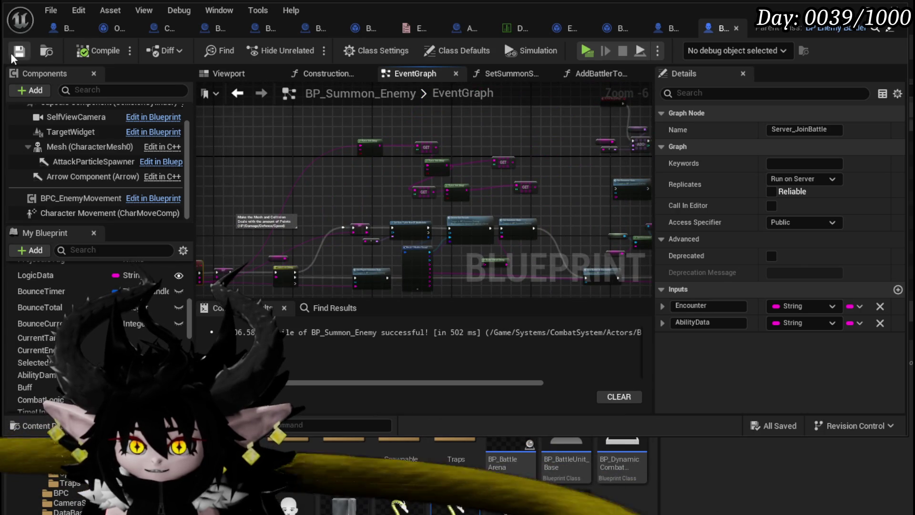
scroll(554, 110, down, 1)
drag(554, 109, 452, 139)
scroll(452, 139, up, 4)
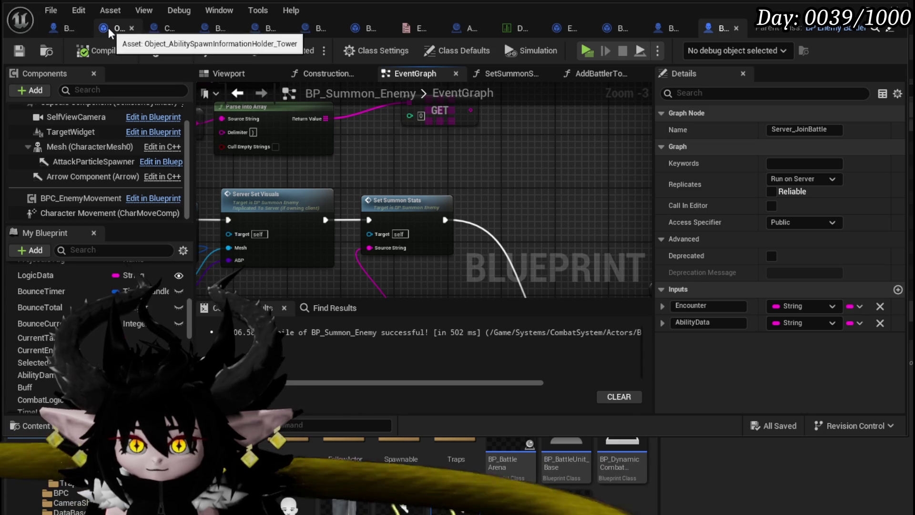
In BP_TowerMarker_Child, split Get Actor Location's return value with a Break Vector node.
click(209, 29)
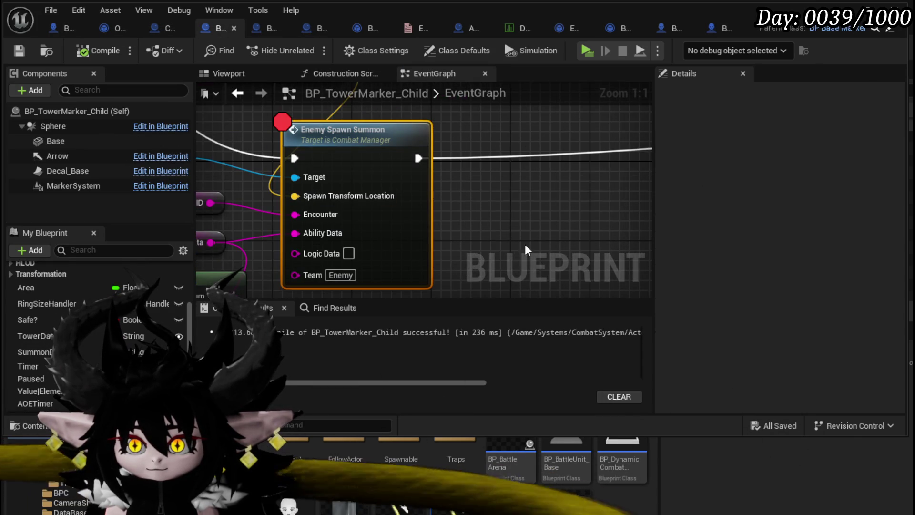
scroll(525, 214, down, 3)
drag(419, 162, 324, 138)
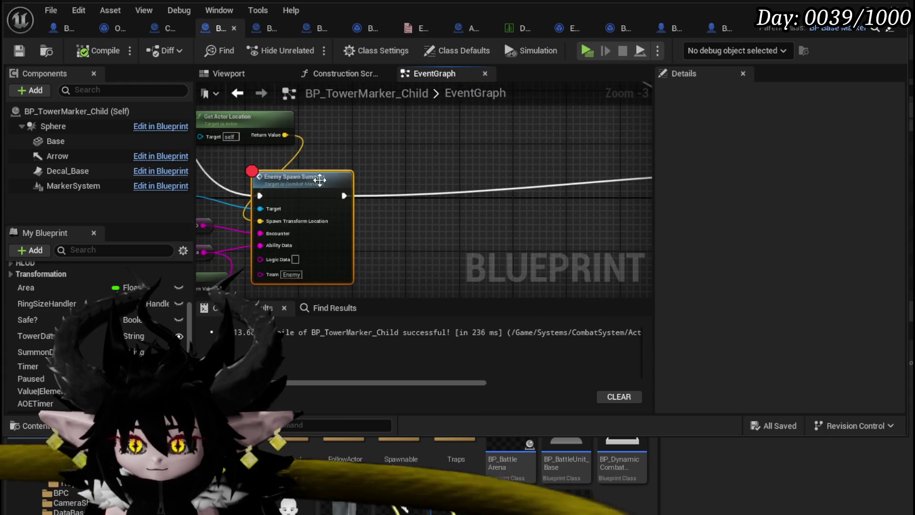
drag(295, 176, 420, 176)
drag(285, 135, 335, 116)
text(break)
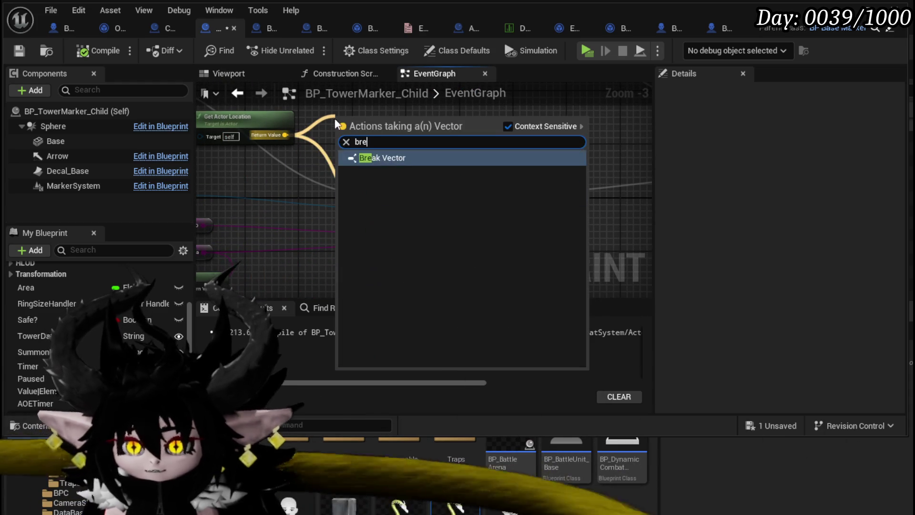
click(389, 160)
Add a Make Vector node that feeds Enemy Spawn Summon's Spawn Transform Location.
drag(352, 166, 225, 135)
drag(295, 189, 524, 186)
drag(481, 225, 362, 215)
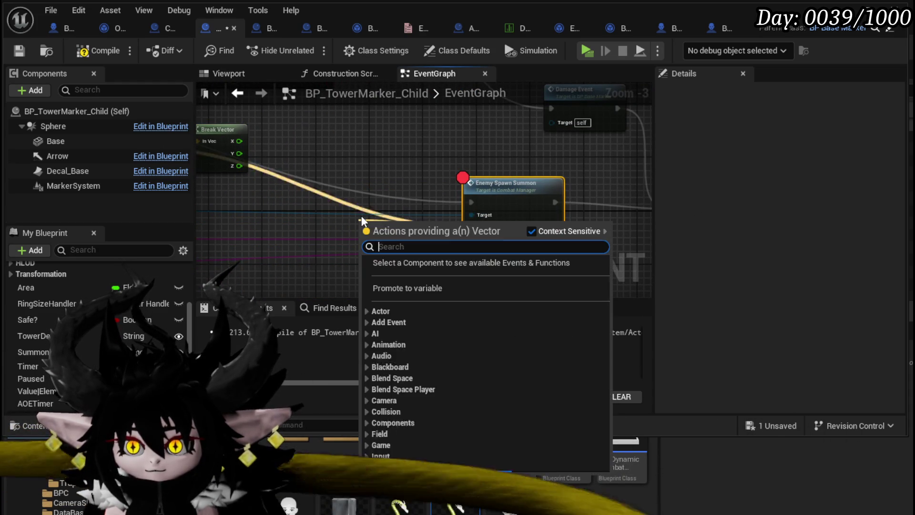
text(mak)
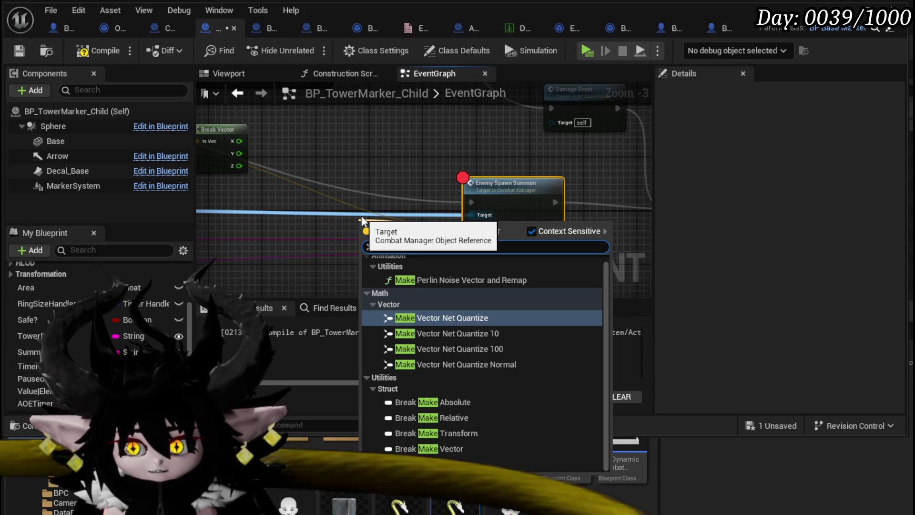
text(e)
click(411, 462)
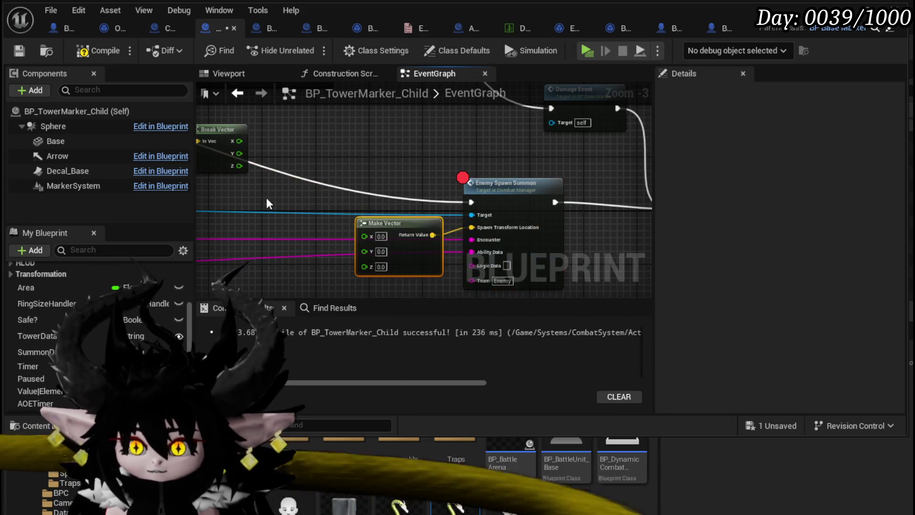
Wire X and Y straight across, and route Z through an Add node into Make Vector Z.
drag(275, 205, 379, 168)
drag(473, 233, 479, 234)
drag(355, 152, 480, 245)
drag(354, 165, 344, 244)
text(+)
click(384, 358)
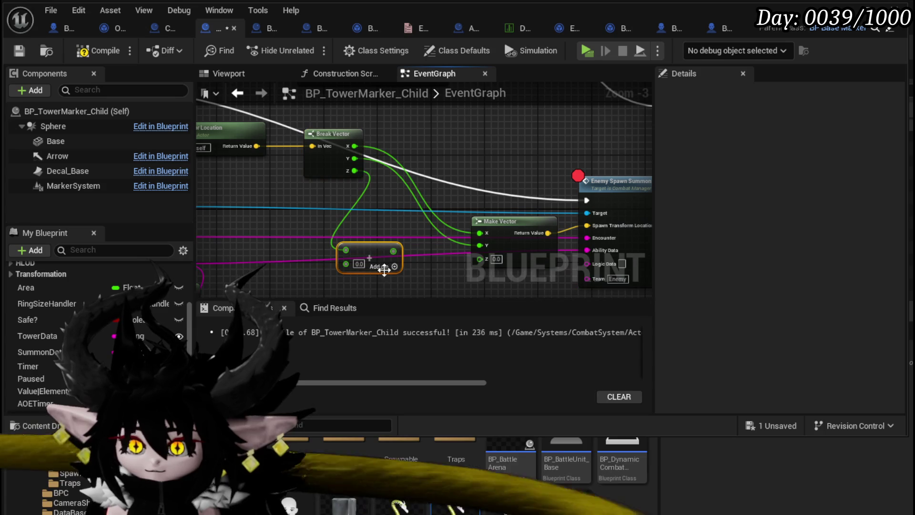
click(361, 264)
text(0)
drag(396, 250, 480, 258)
Open the Enemy Spawn Summon function and look over its summon-spawning nodes.
double_click(517, 195)
scroll(439, 198, down, 3)
scroll(470, 209, up, 2)
drag(470, 210, 429, 211)
mouse_move(412, 126)
mouse_down()
mouse_move(254, 108)
mouse_move(427, 138)
mouse_up()
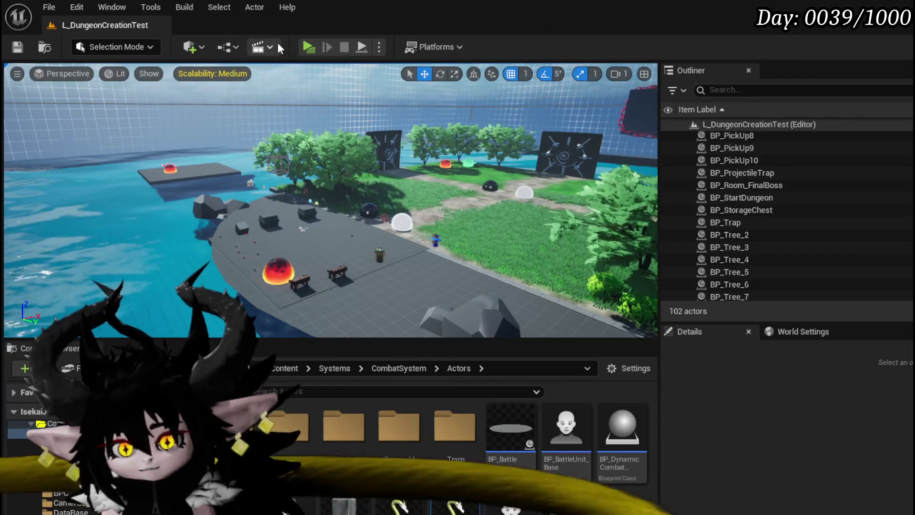
Playtest the level, answer the in-game X/O choice, then stop the preview.
click(303, 47)
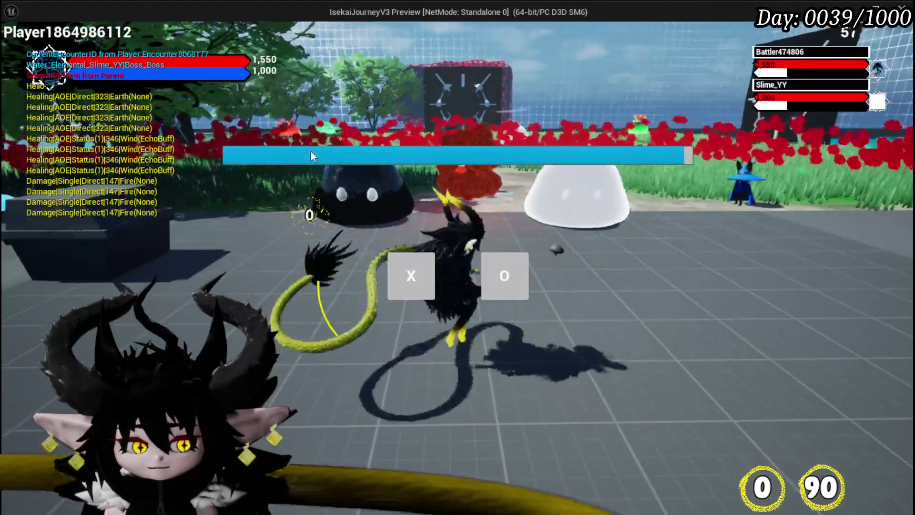
click(396, 263)
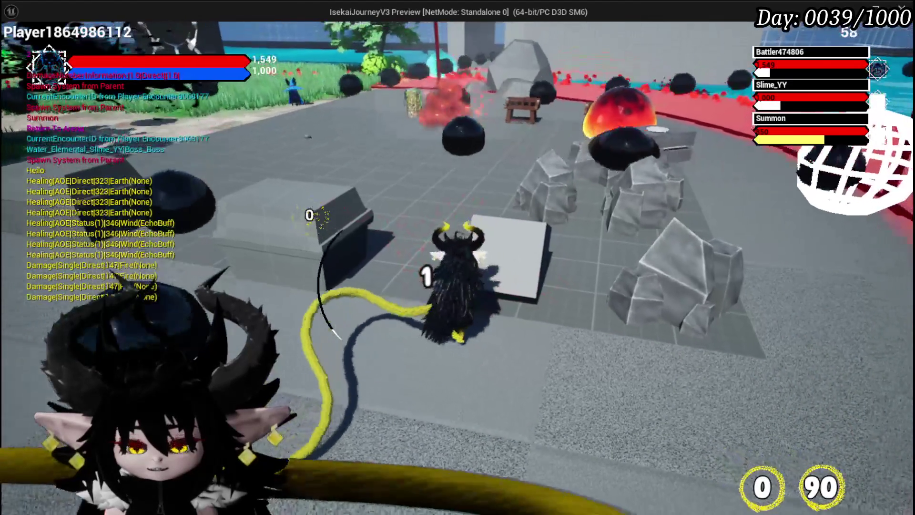
key(Escape)
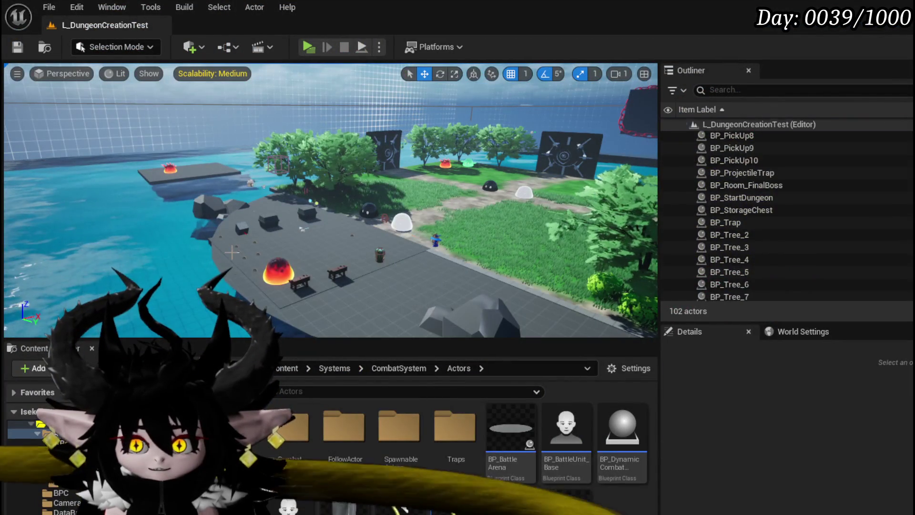
Select the ground SM_Cube15 and save the L_DungeonCreationTest map.
click(232, 253)
click(476, 286)
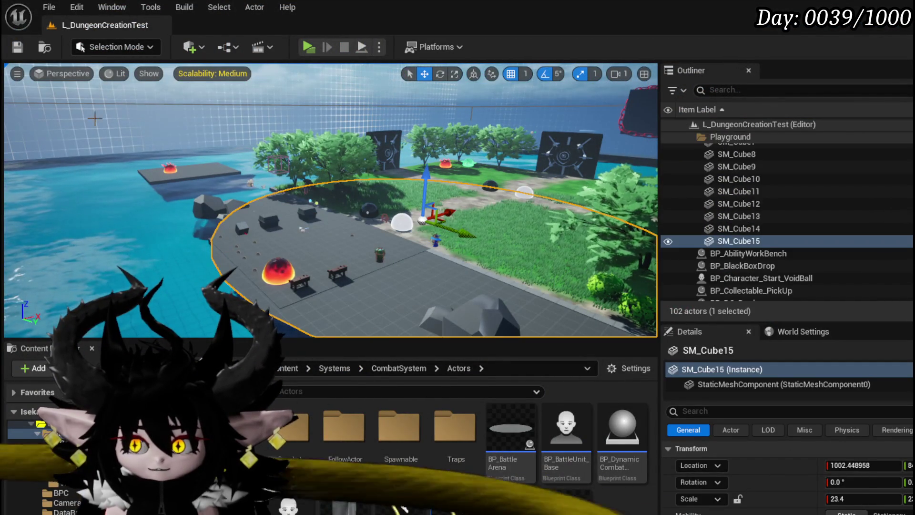
click(18, 48)
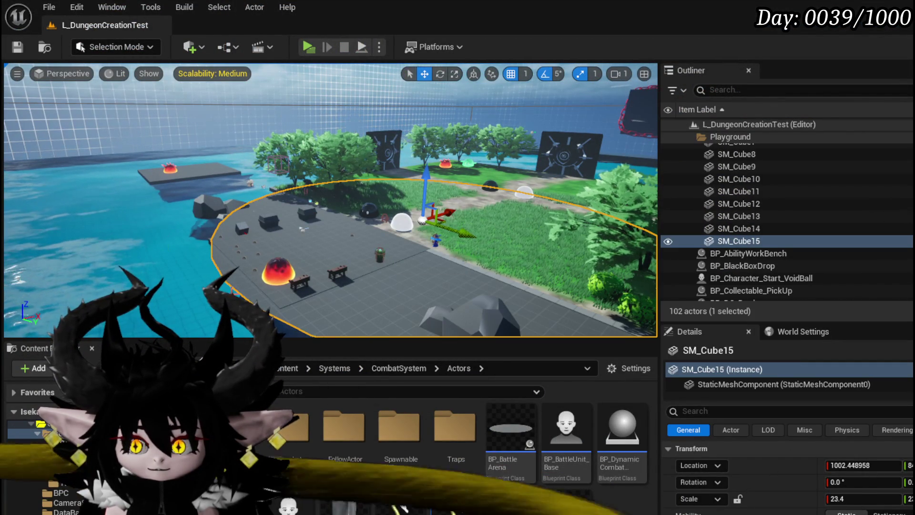
Open BP_Summon_Enemy and make its capsule's collision block the Room channel.
double_click(455, 503)
scroll(95, 167, up, 1)
click(64, 126)
scroll(800, 233, down, 15)
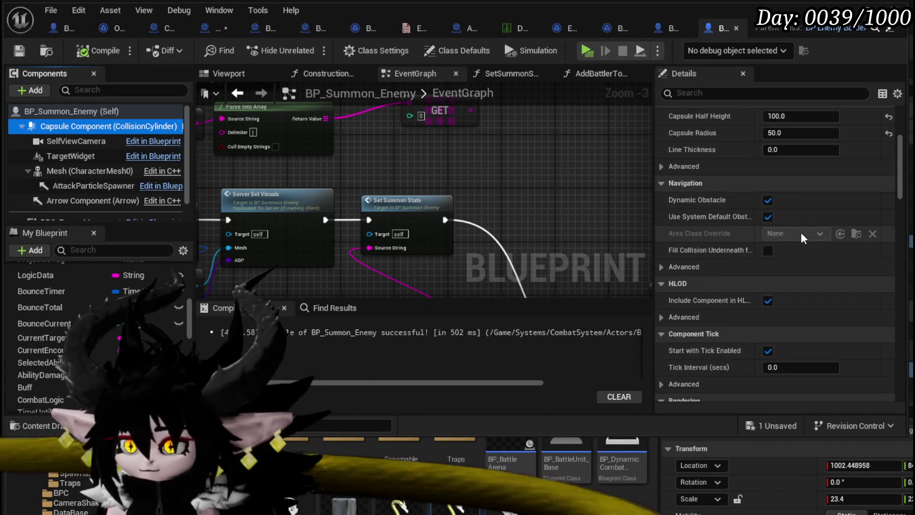
scroll(801, 233, down, 5)
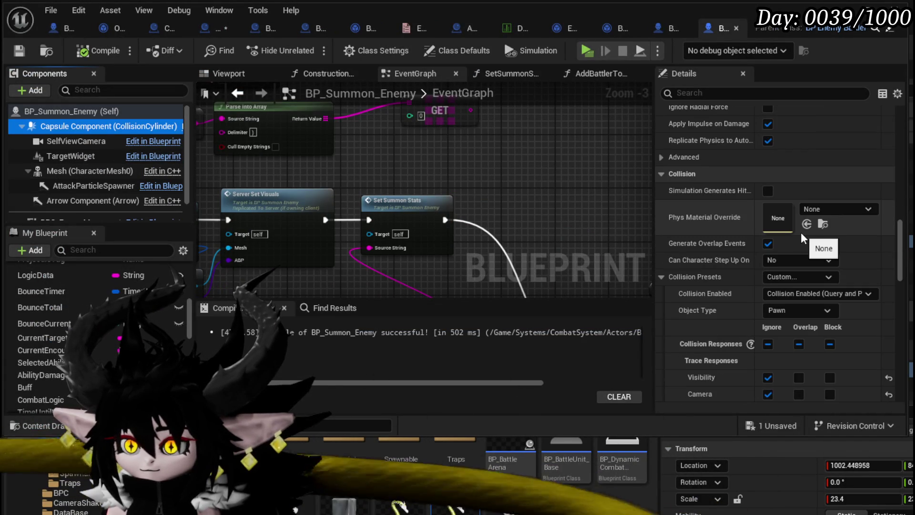
scroll(801, 232, down, 2)
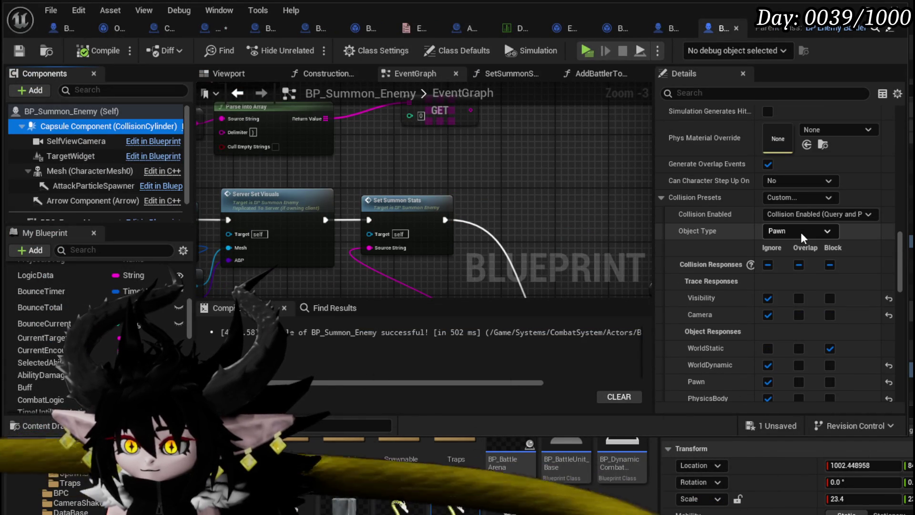
scroll(801, 233, down, 3)
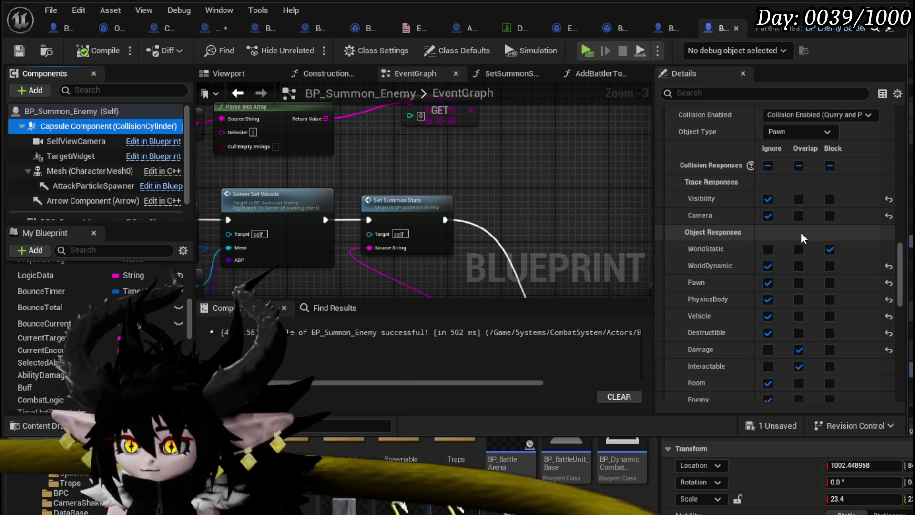
scroll(800, 233, down, 1)
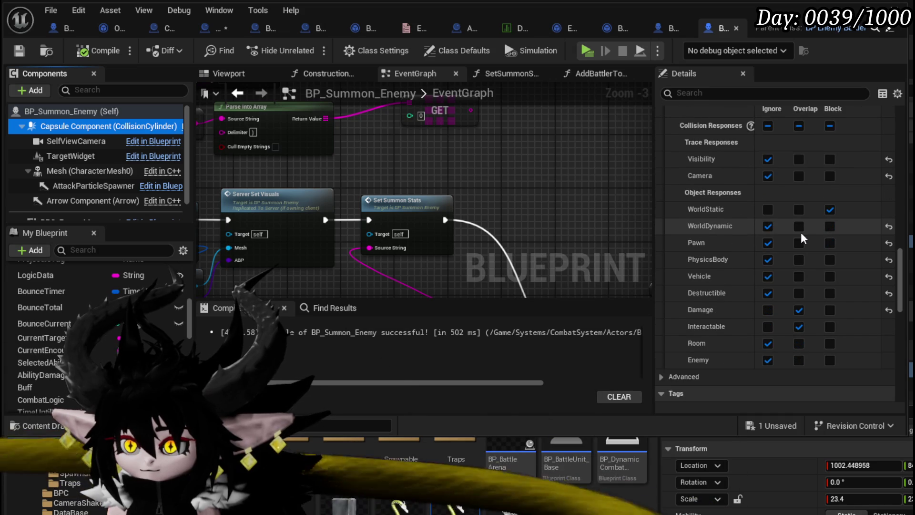
scroll(801, 233, up, 1)
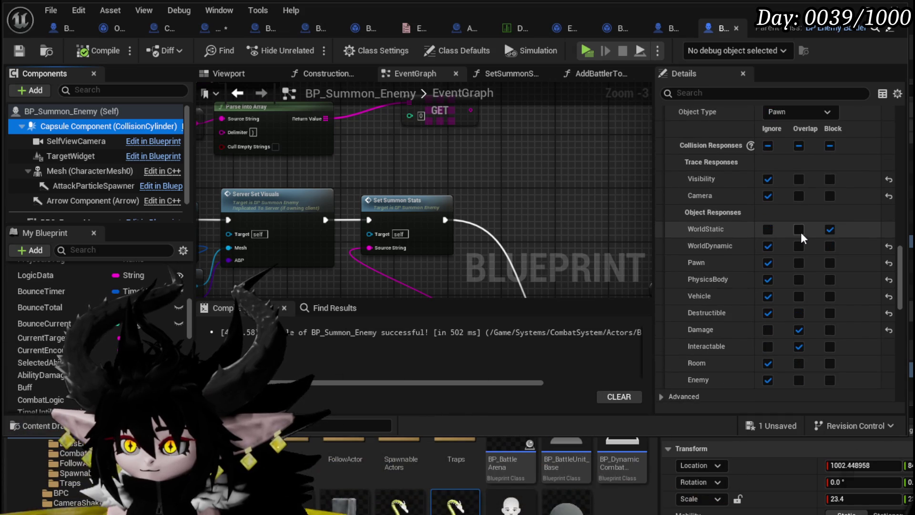
click(830, 363)
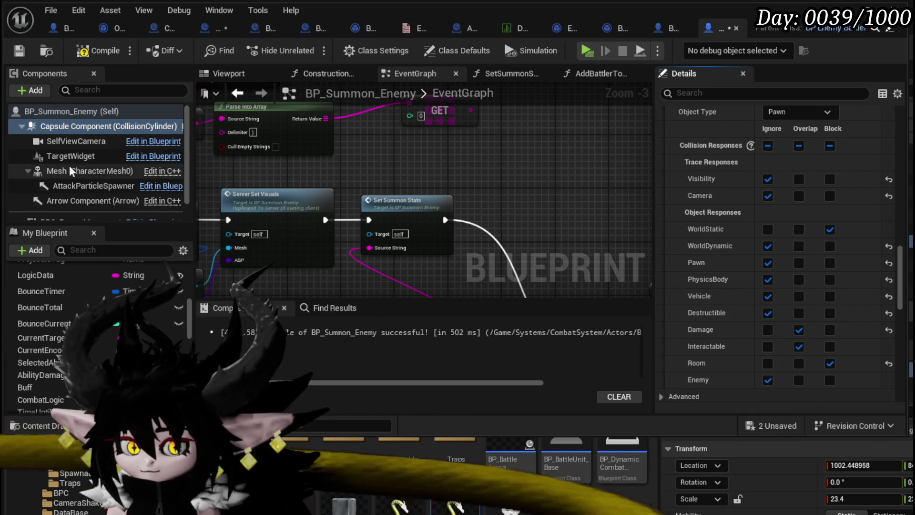
Make the character mesh block Room as well, then save the blueprint.
click(71, 172)
scroll(714, 244, down, 15)
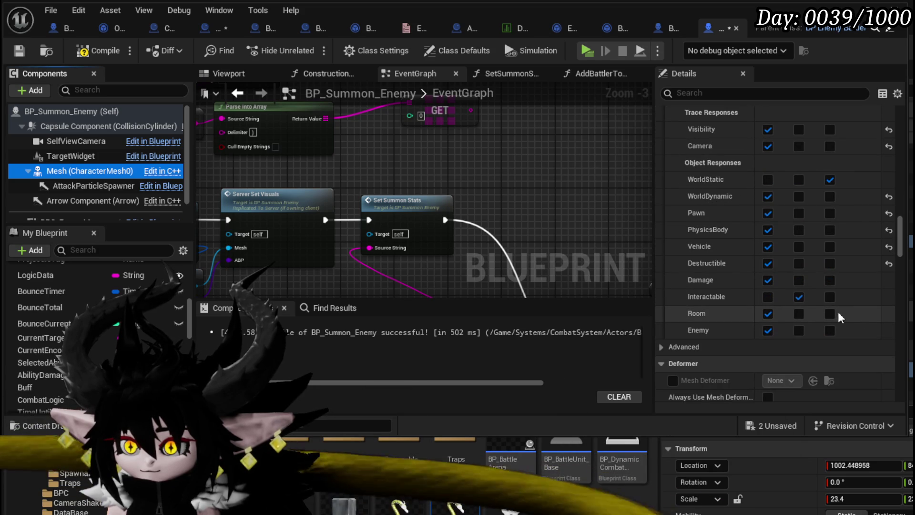
click(829, 314)
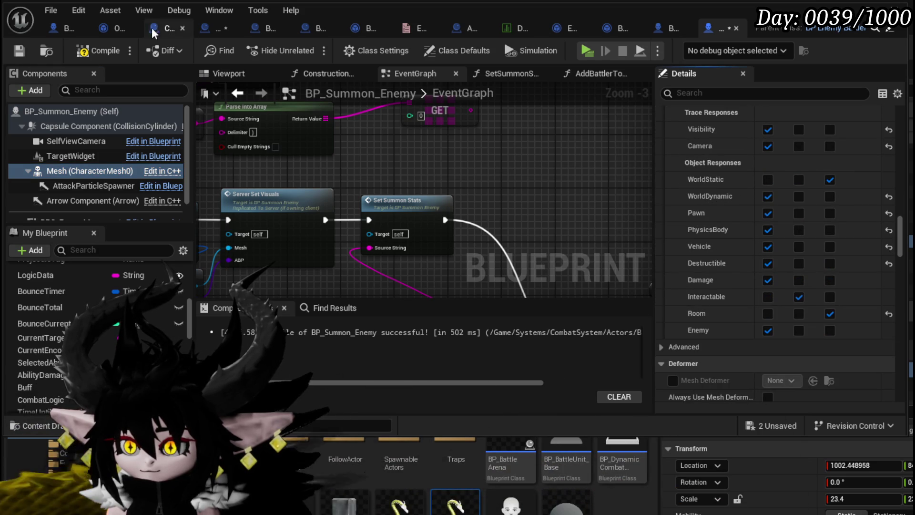
click(18, 51)
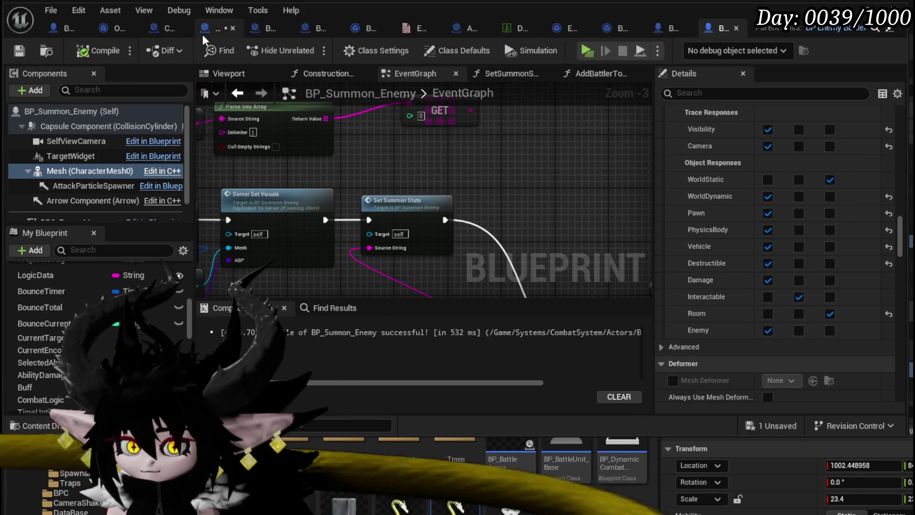
click(203, 36)
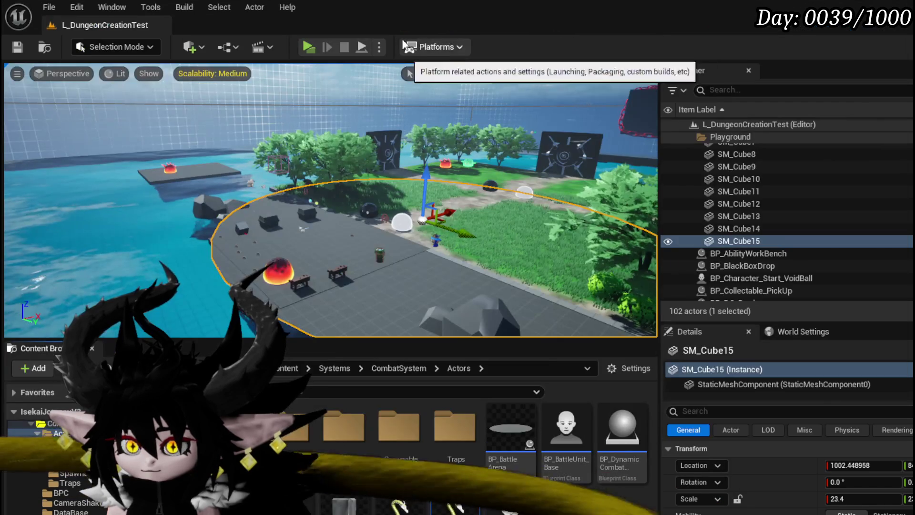
Walk the character into battle and resume past the Get Action breakpoint three times.
key(w)
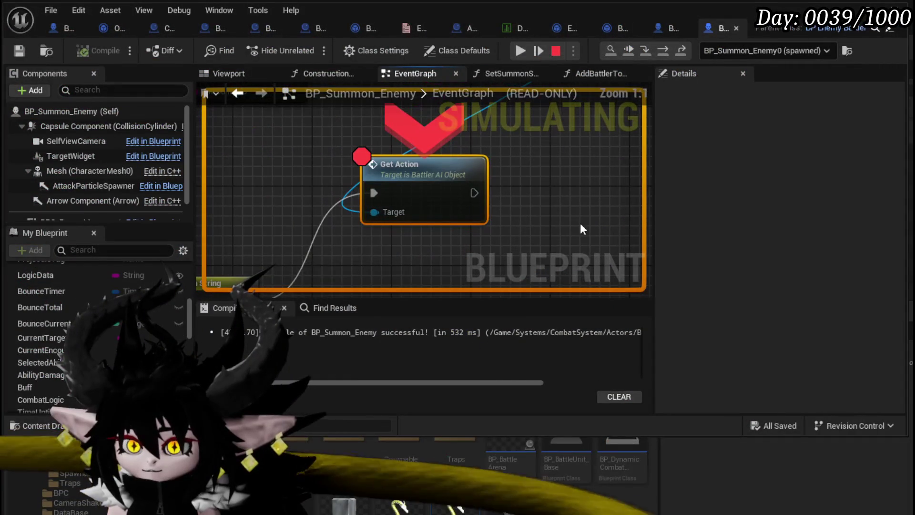
click(514, 50)
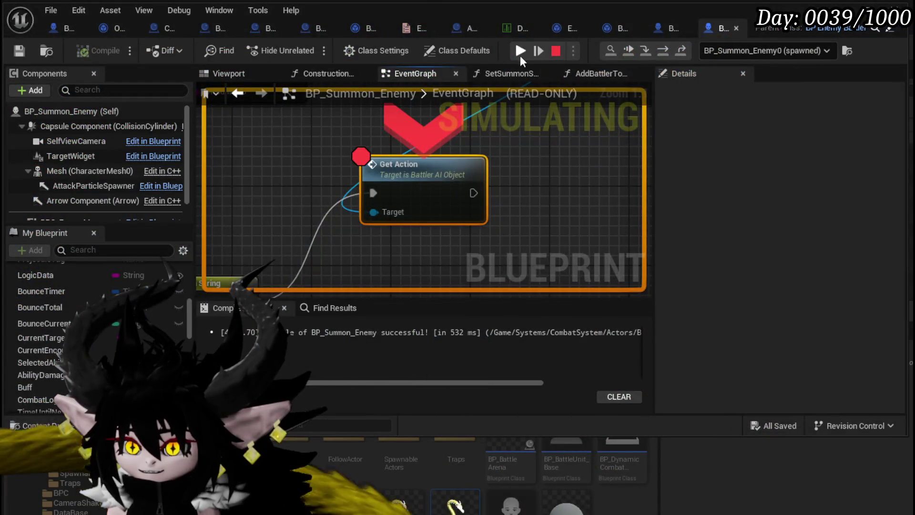
click(521, 56)
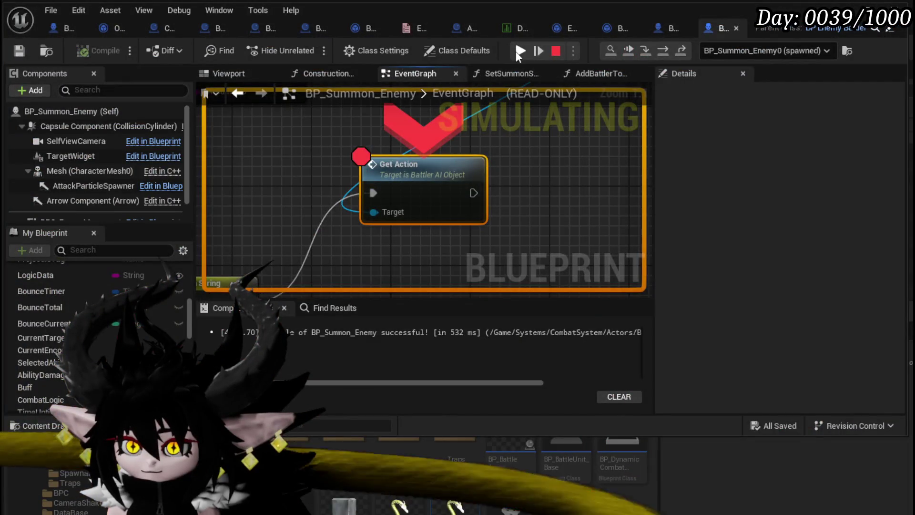
click(518, 54)
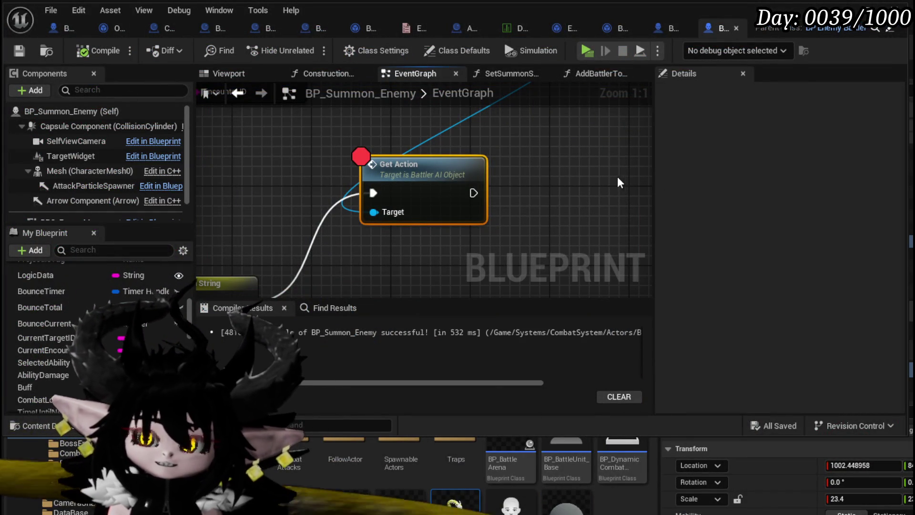
Select the Get Encounter and FIND nodes, nudge them up, and save the blueprint.
scroll(427, 214, down, 5)
drag(427, 215, 453, 206)
mouse_move(307, 221)
mouse_down()
mouse_move(377, 196)
mouse_move(419, 215)
mouse_move(397, 179)
mouse_up()
drag(333, 172, 411, 135)
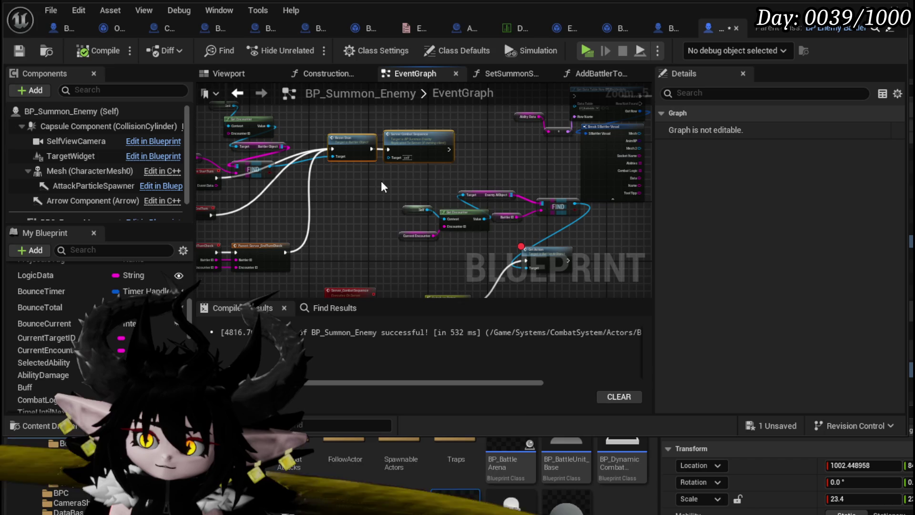
mouse_move(538, 210)
mouse_down()
mouse_move(552, 202)
mouse_move(548, 184)
mouse_move(537, 233)
mouse_up()
click(353, 128)
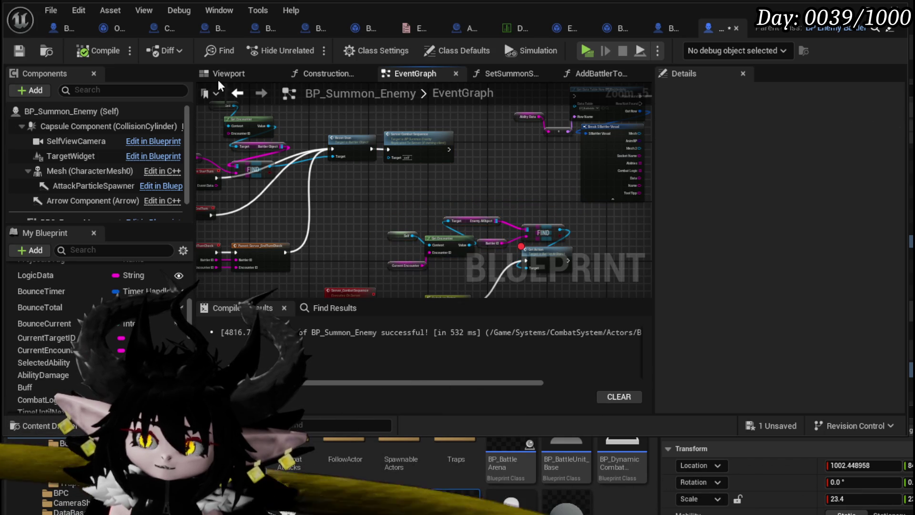
click(19, 51)
Move the Get Encounter and FIND group up-left beside Get Action, then open GetAction's graph.
drag(516, 197, 293, 177)
scroll(293, 177, up, 2)
mouse_move(370, 220)
mouse_down()
mouse_move(485, 196)
mouse_move(469, 168)
mouse_up()
scroll(485, 196, down, 2)
scroll(379, 245, up, 2)
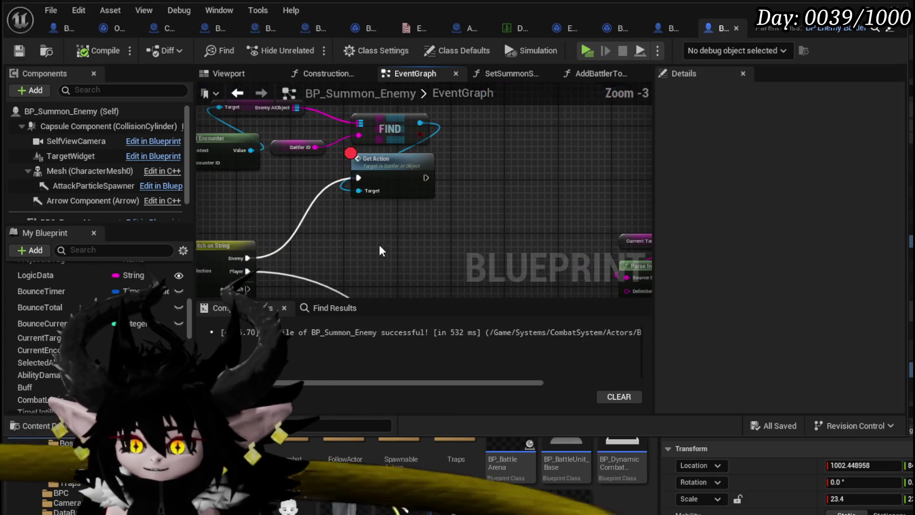
mouse_move(394, 229)
mouse_down()
mouse_move(317, 248)
mouse_move(484, 164)
mouse_up()
scroll(485, 164, down, 1)
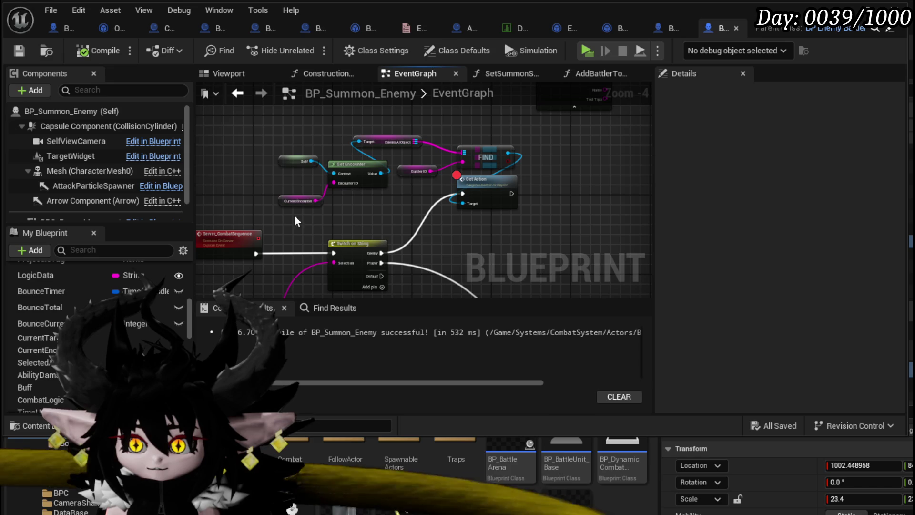
drag(451, 126, 448, 126)
click(485, 143)
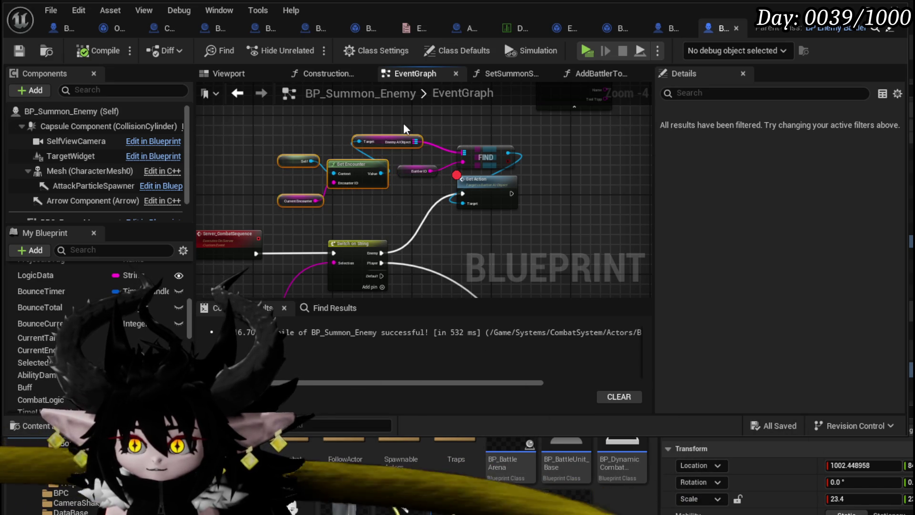
drag(463, 165, 424, 155)
drag(478, 180, 473, 185)
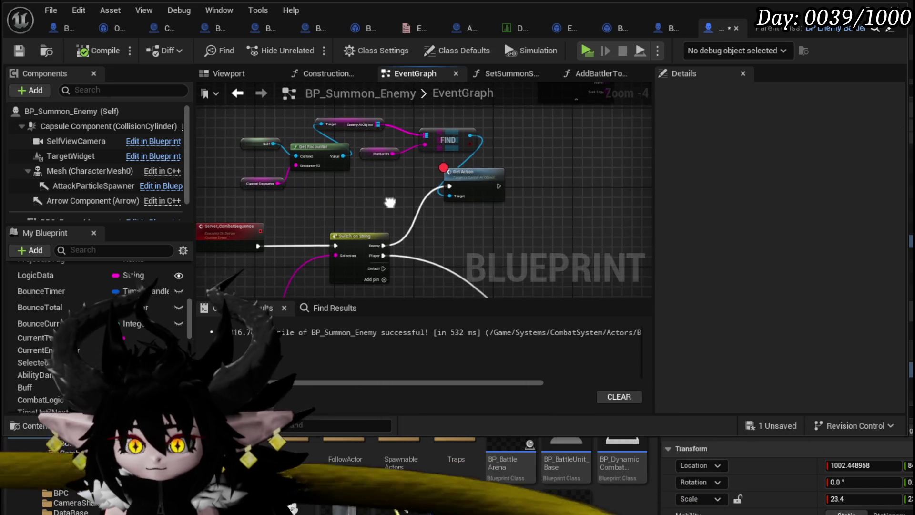
scroll(387, 221, up, 1)
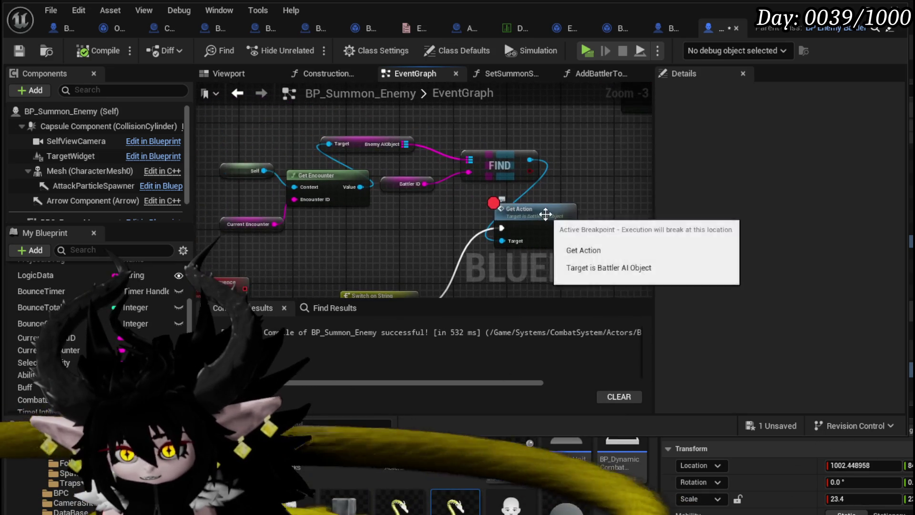
double_click(395, 163)
Open the SetActionElite/Normal function graph and inspect its Execute Wait node's inputs.
right_click(472, 168)
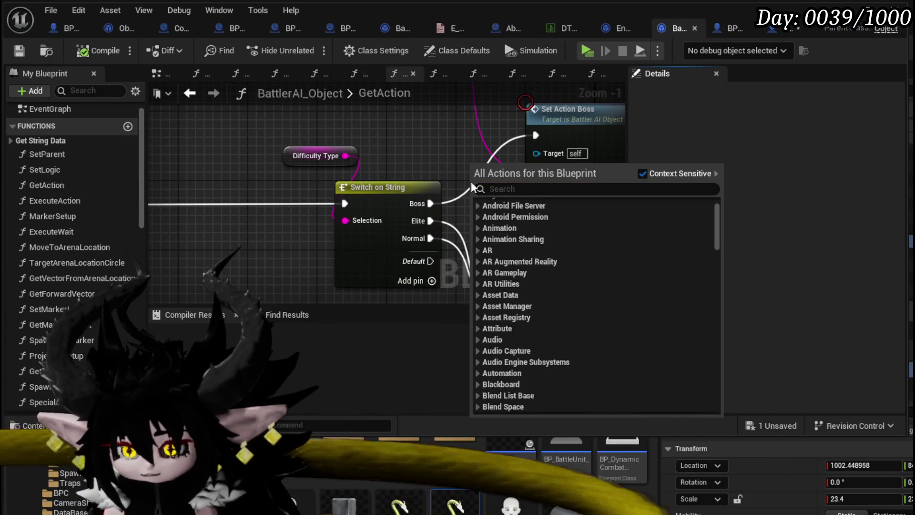
click(464, 175)
double_click(450, 196)
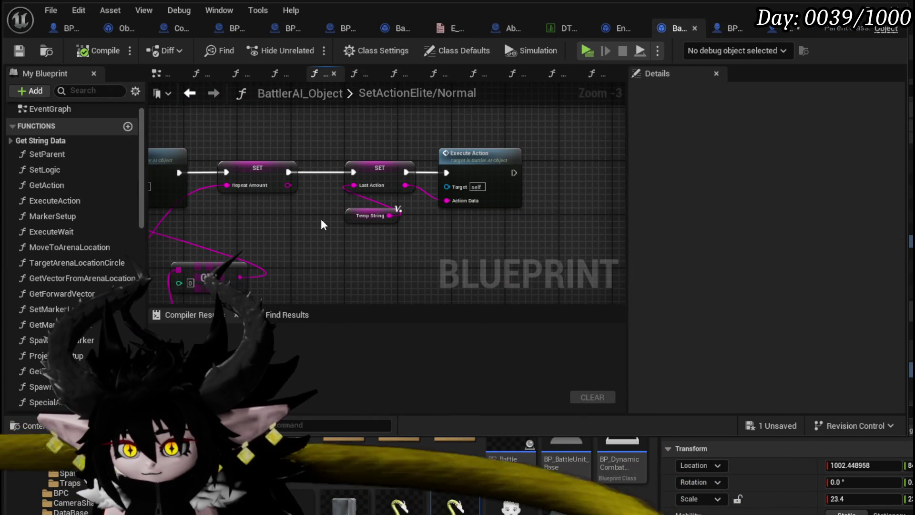
drag(322, 220, 502, 232)
mouse_move(289, 127)
mouse_down()
mouse_move(358, 253)
mouse_move(411, 209)
mouse_up()
scroll(411, 209, down, 2)
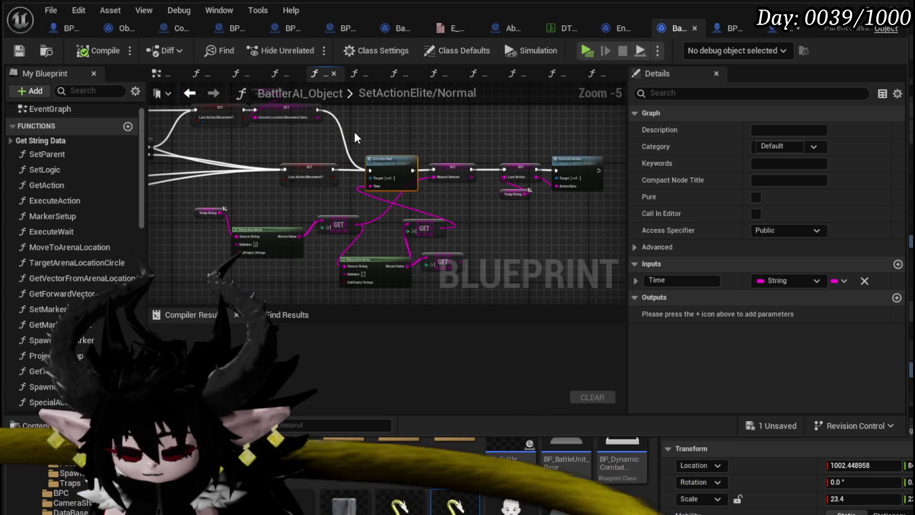
click(354, 133)
click(410, 183)
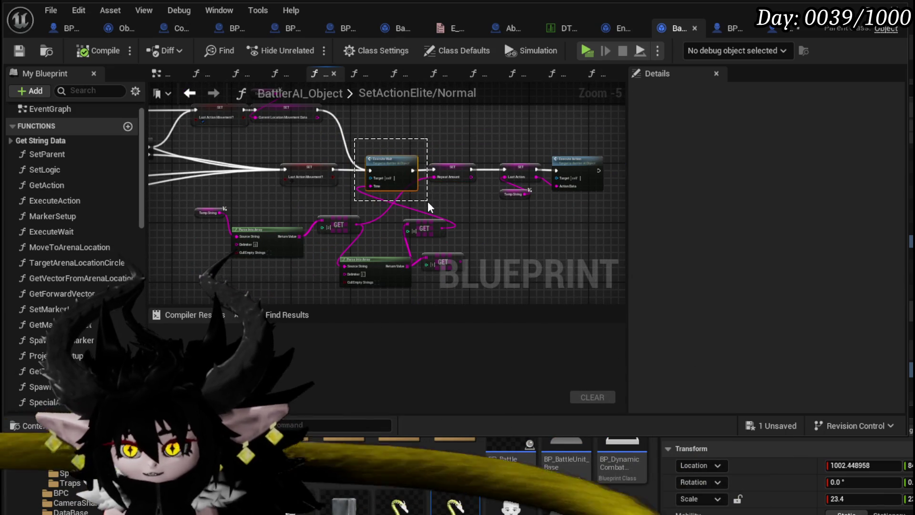
mouse_move(427, 202)
mouse_down()
mouse_move(460, 227)
mouse_move(468, 221)
mouse_up()
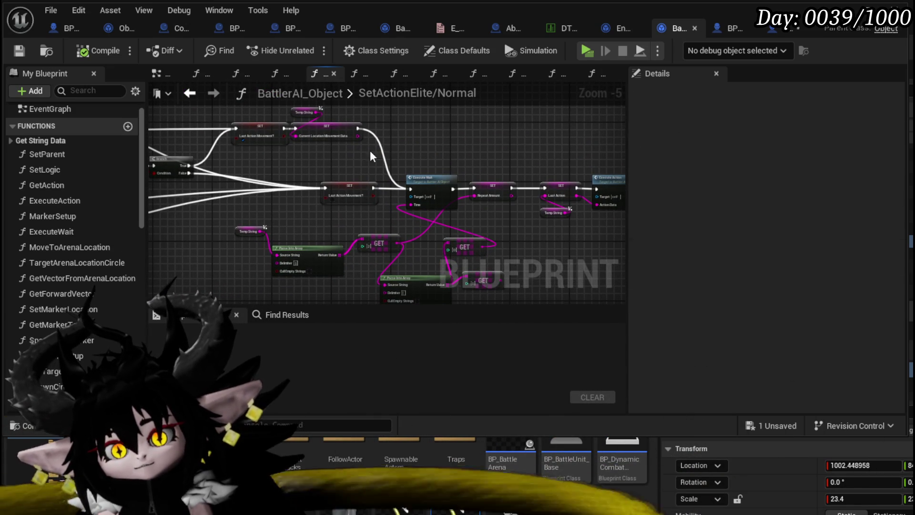
click(431, 189)
click(465, 218)
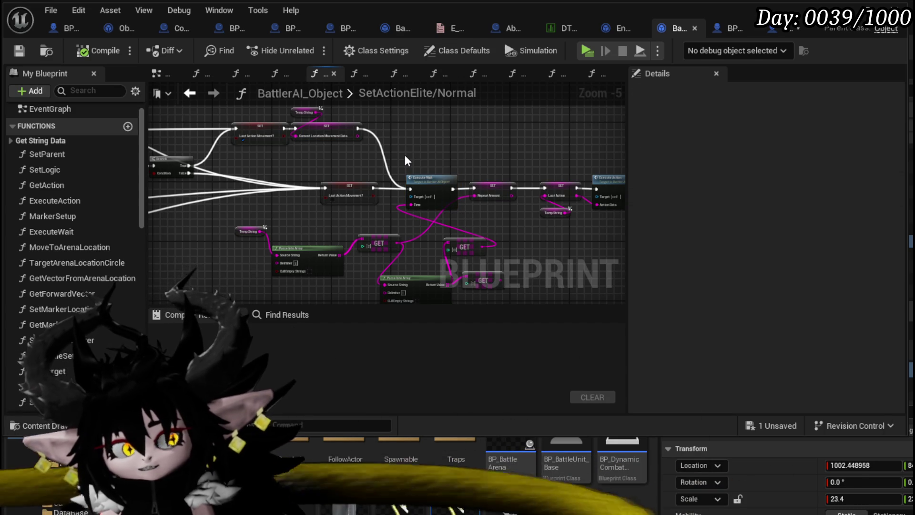
Survey the Contains and Branch nodes in the zoomed-out SetActionElite/Normal graph.
drag(465, 245, 688, 279)
scroll(614, 204, down, 4)
drag(614, 204, 688, 202)
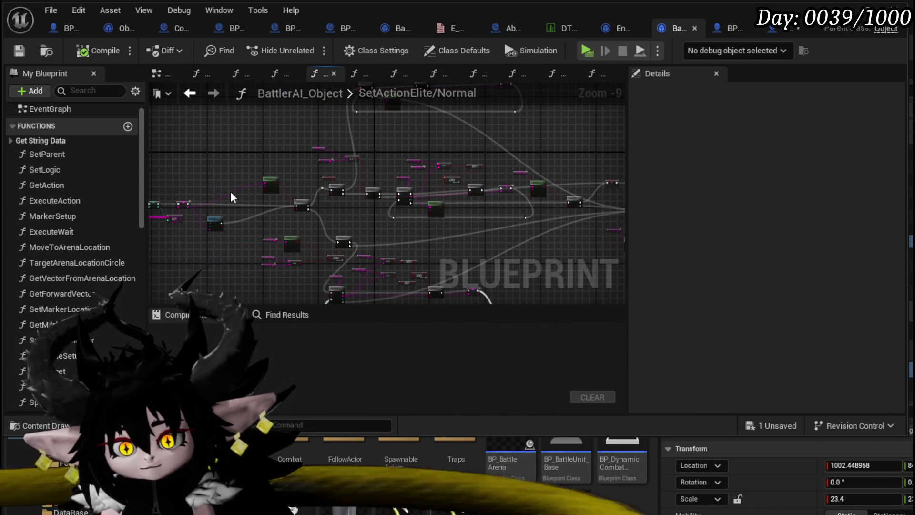
mouse_move(222, 189)
mouse_down()
mouse_move(176, 177)
mouse_move(194, 185)
mouse_up()
scroll(225, 185, down, 3)
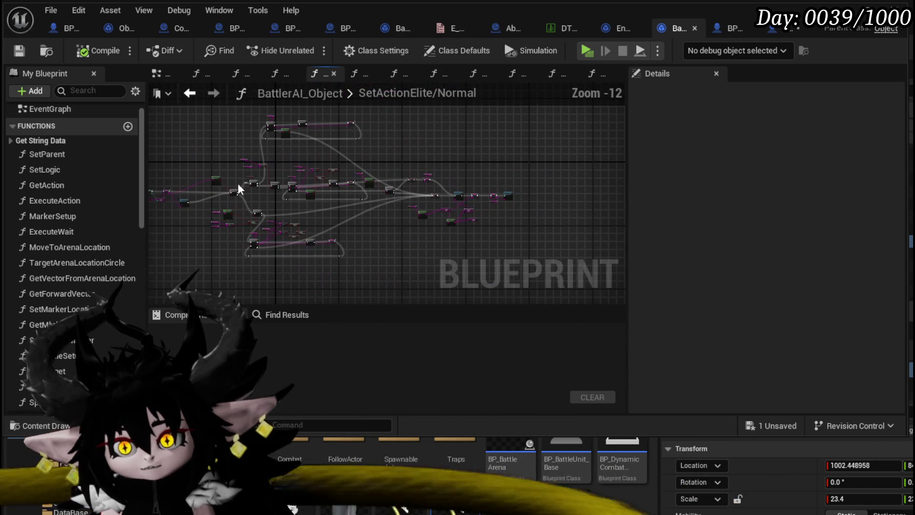
scroll(405, 241, up, 2)
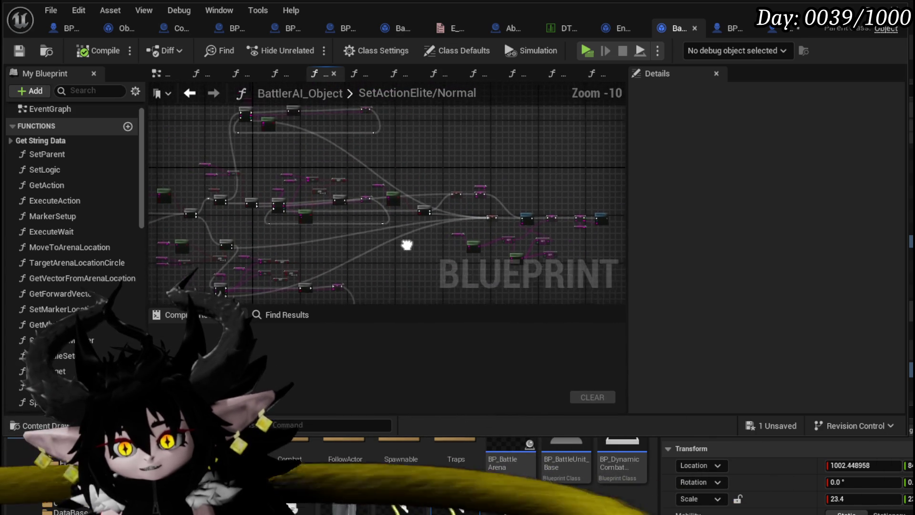
scroll(408, 242, down, 1)
scroll(407, 242, up, 4)
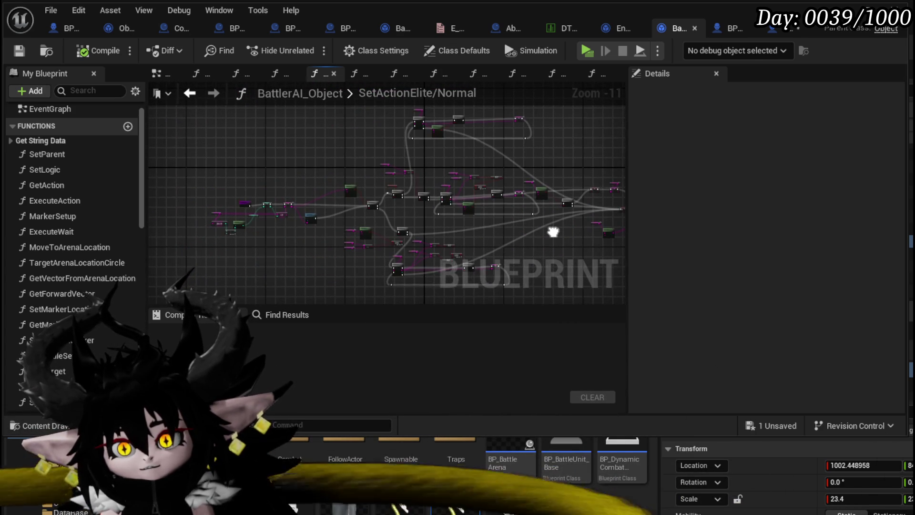
scroll(477, 208, up, 4)
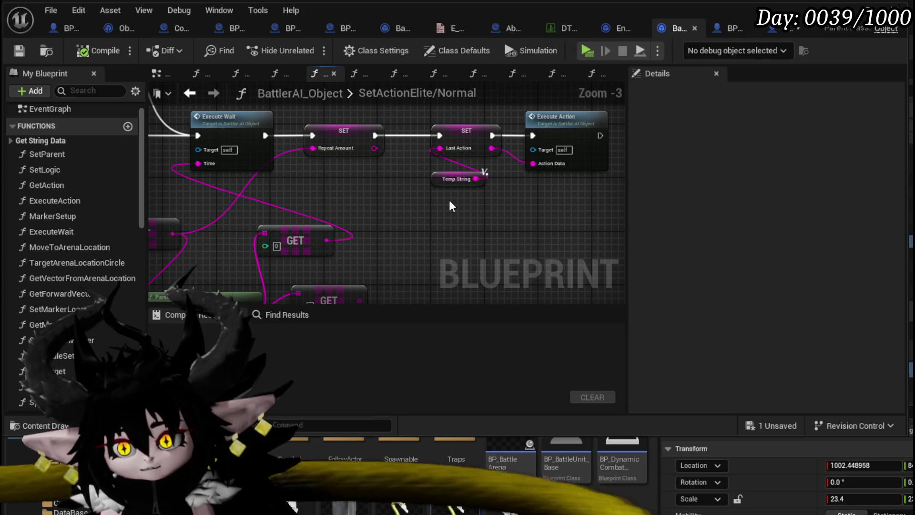
Examine the Execute Action node, the entry node, and the LENGTH and Combat Logic nodes.
drag(371, 238, 470, 143)
click(362, 124)
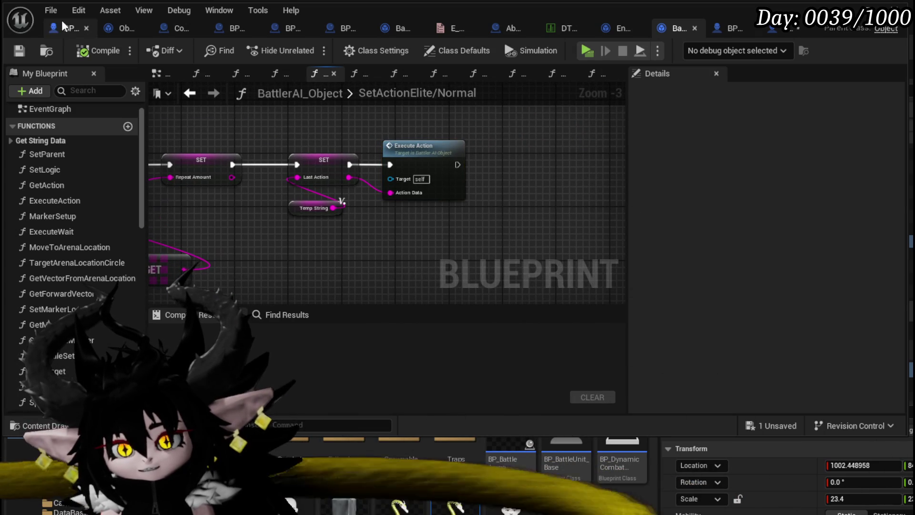
scroll(301, 164, down, 4)
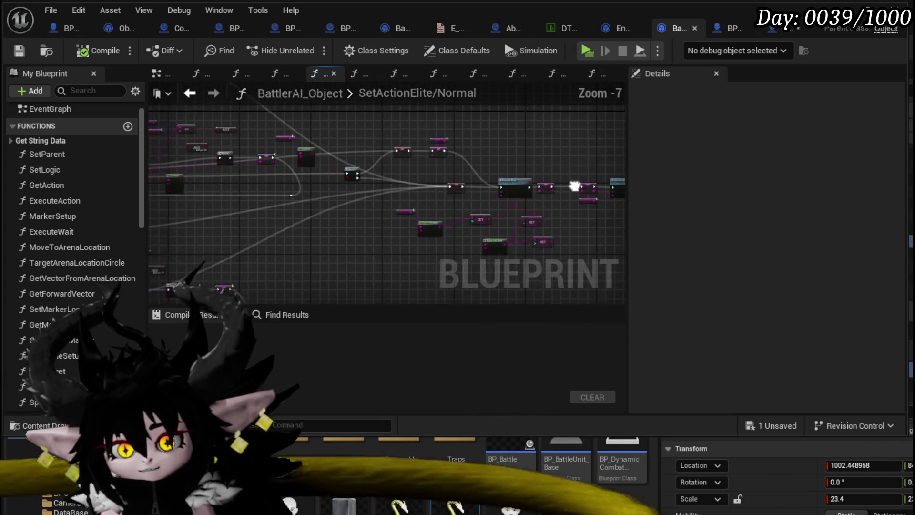
scroll(330, 184, up, 4)
drag(339, 188, 458, 145)
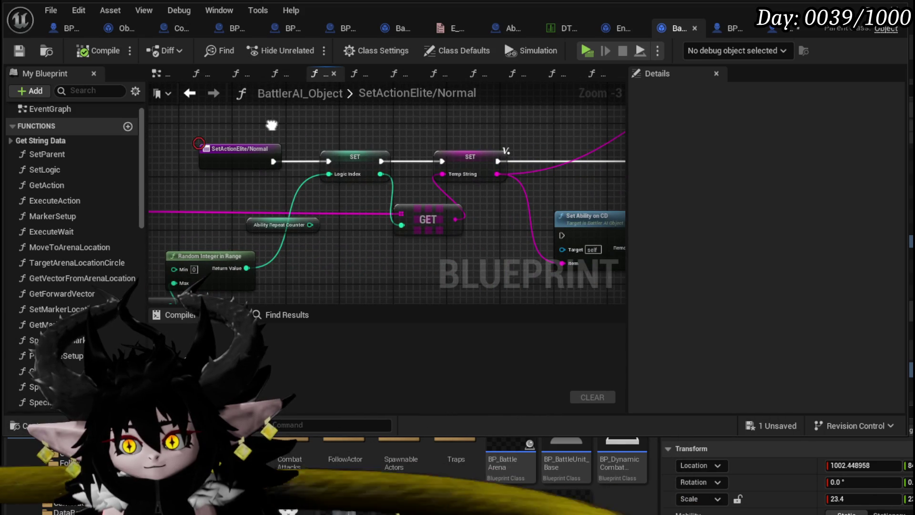
mouse_move(421, 177)
mouse_down()
mouse_move(261, 185)
mouse_move(284, 194)
mouse_move(570, 182)
mouse_move(261, 149)
mouse_move(310, 188)
mouse_move(534, 218)
mouse_up()
scroll(319, 204, down, 3)
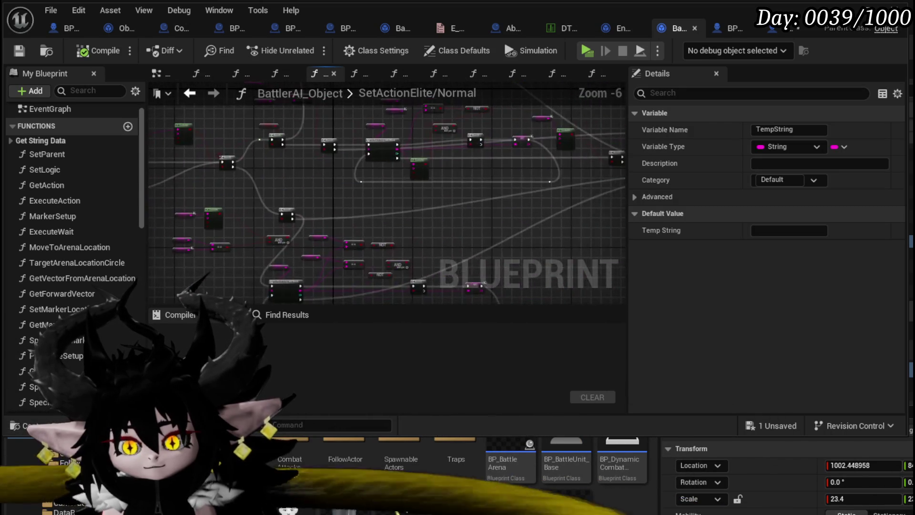
scroll(441, 223, down, 2)
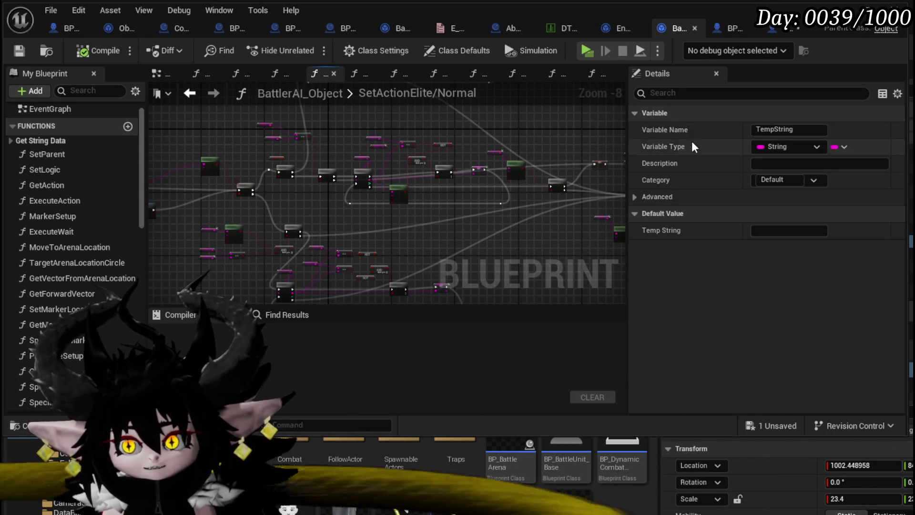
In BP_Summon_Enemy's event graph, add an Execute Action node wired from FIND's output.
click(776, 32)
mouse_move(435, 183)
mouse_down()
mouse_move(536, 205)
mouse_move(534, 226)
mouse_up()
text(exec)
click(592, 265)
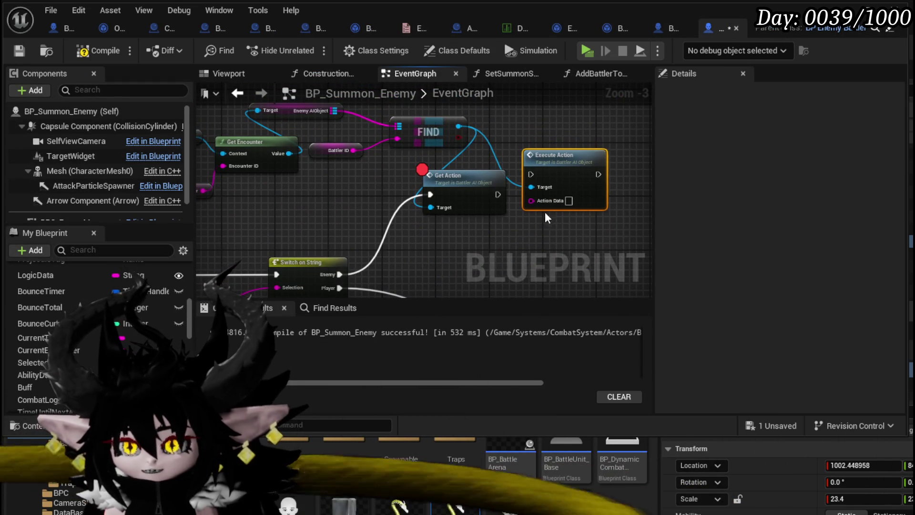
Drive Execute Action from Switch on String's Enemy output and delete the old Get Action node.
drag(338, 277, 540, 176)
drag(454, 155, 473, 221)
key(Delete)
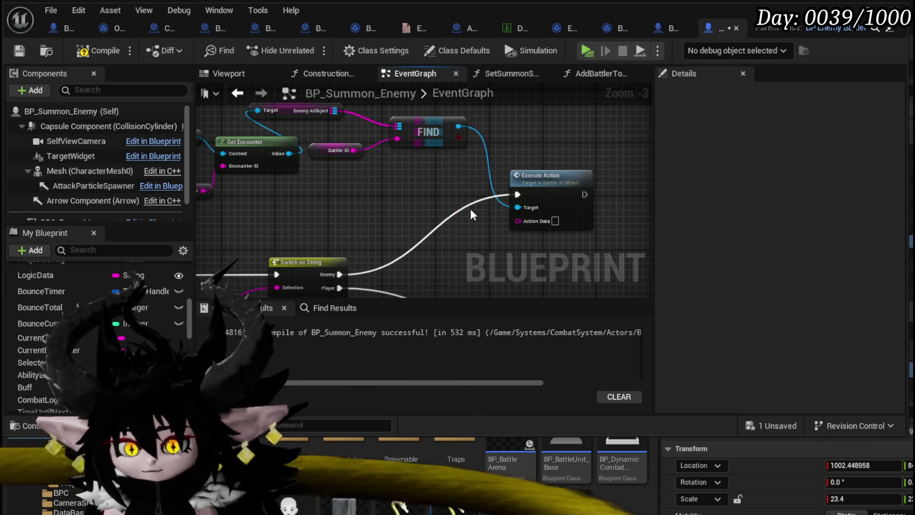
Feed a Combat Logic Get (a ref) node into Action Data, tidy the nodes, and compile.
mouse_move(38, 399)
mouse_down()
mouse_move(363, 200)
mouse_move(309, 195)
mouse_move(328, 227)
mouse_up()
click(343, 221)
text(get)
click(395, 323)
mouse_move(399, 239)
mouse_down()
mouse_move(419, 246)
mouse_move(518, 219)
mouse_up()
drag(366, 238, 440, 218)
drag(328, 198, 427, 191)
click(371, 198)
click(97, 51)
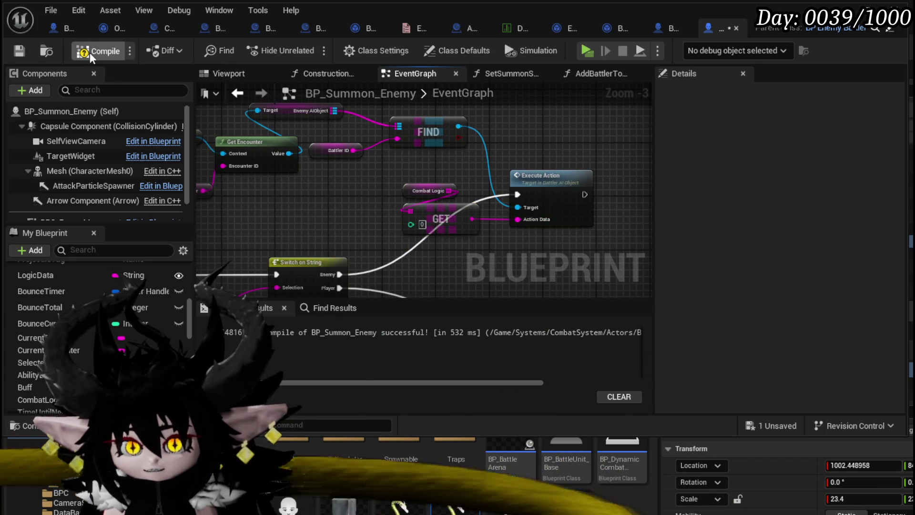
Zoom and pan across BP_Summon_Enemy's EventGraph to review the whole node network.
scroll(477, 179, down, 3)
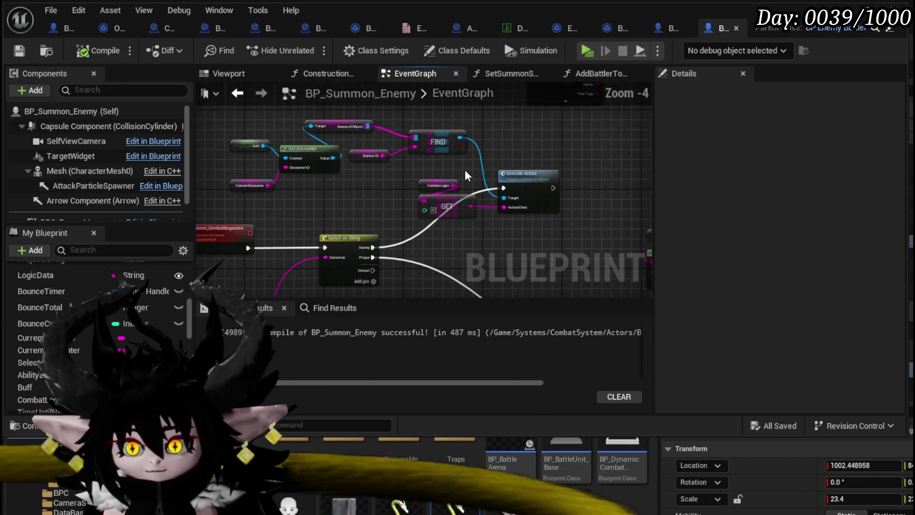
drag(465, 163, 287, 217)
scroll(286, 224, down, 4)
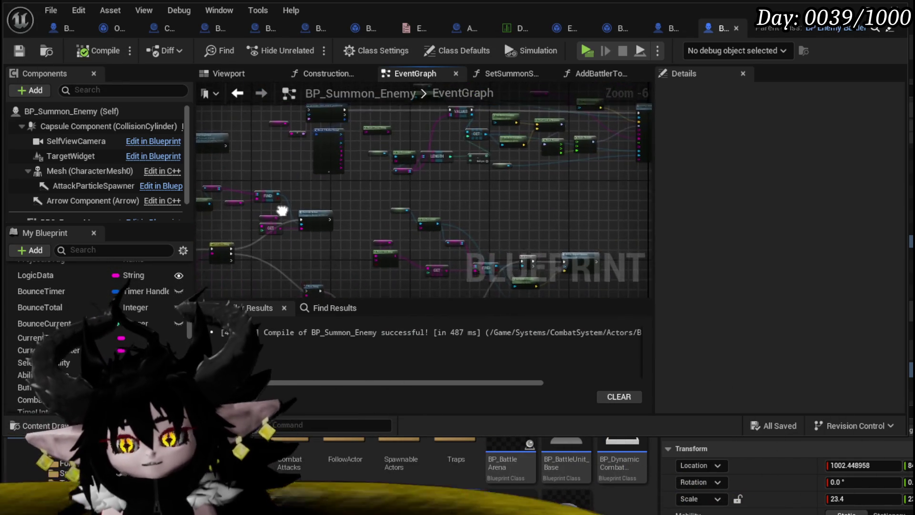
scroll(371, 247, up, 3)
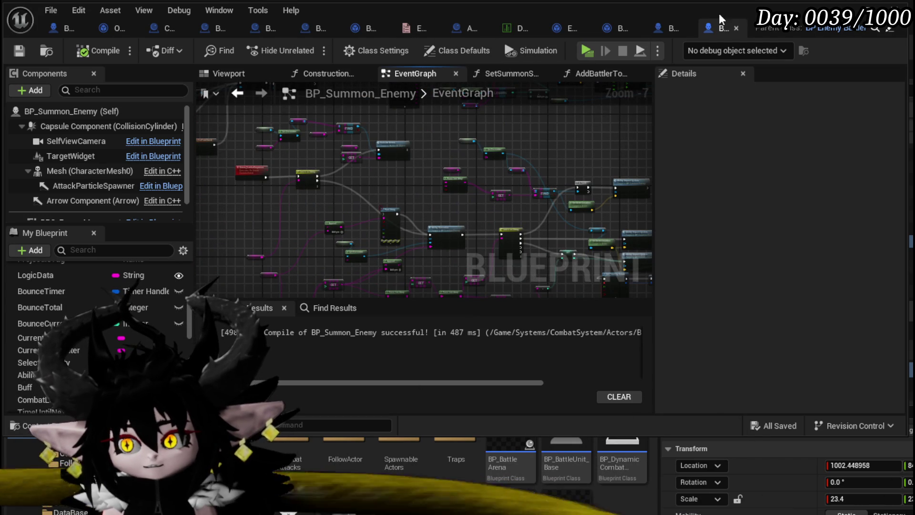
scroll(315, 286, down, 4)
mouse_move(315, 295)
mouse_down()
mouse_move(465, 241)
mouse_move(367, 174)
mouse_move(510, 225)
mouse_up()
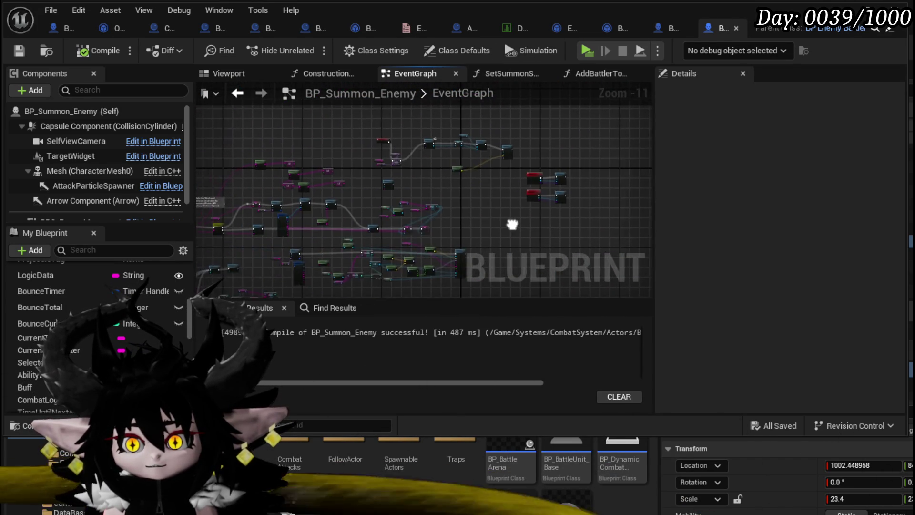
scroll(510, 225, up, 6)
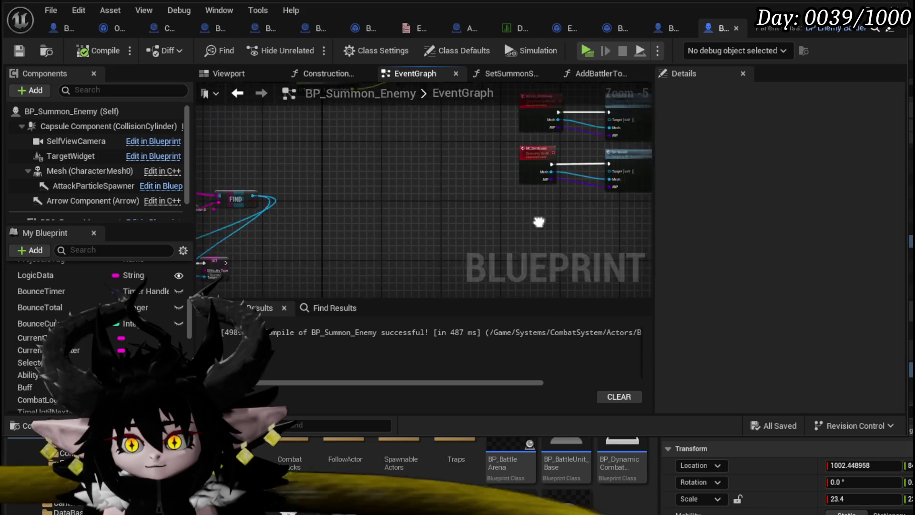
scroll(461, 239, down, 7)
drag(388, 214, 292, 156)
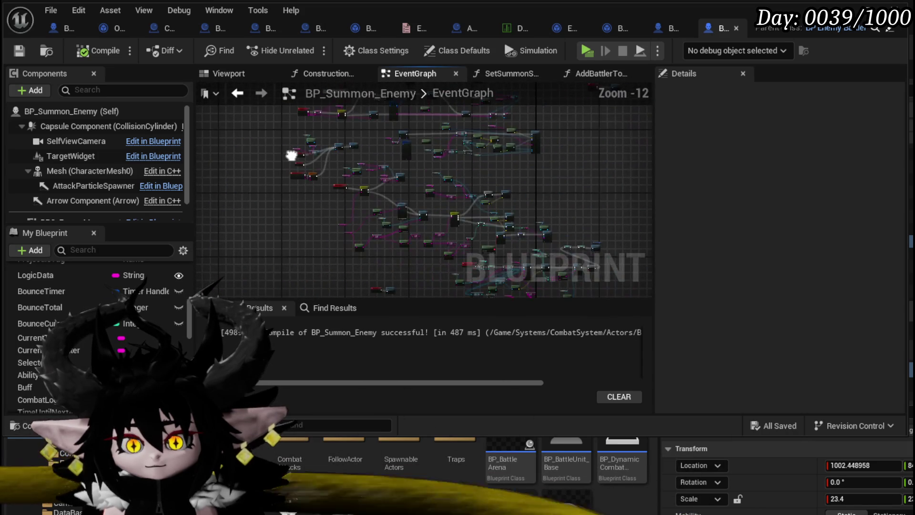
drag(325, 261, 297, 190)
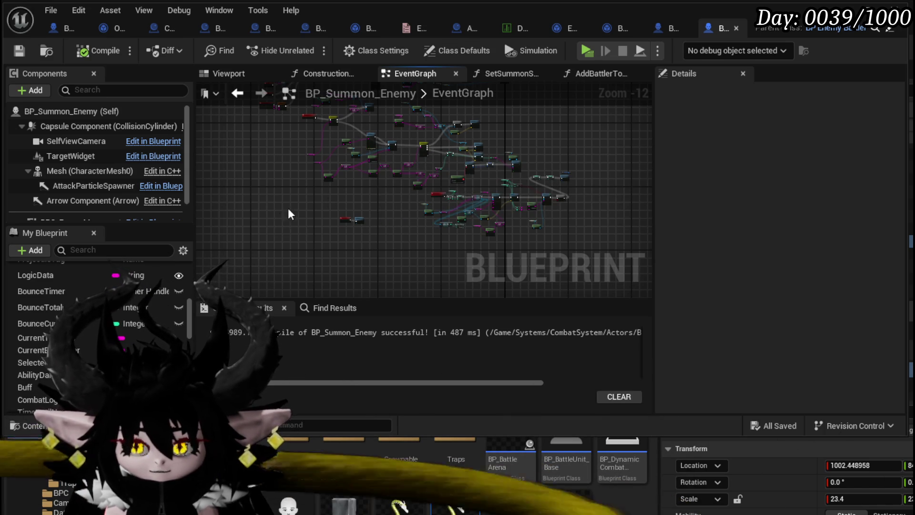
Save BP_Summon_Enemy with Ctrl+S.
scroll(419, 194, up, 4)
key(ctrl+s)
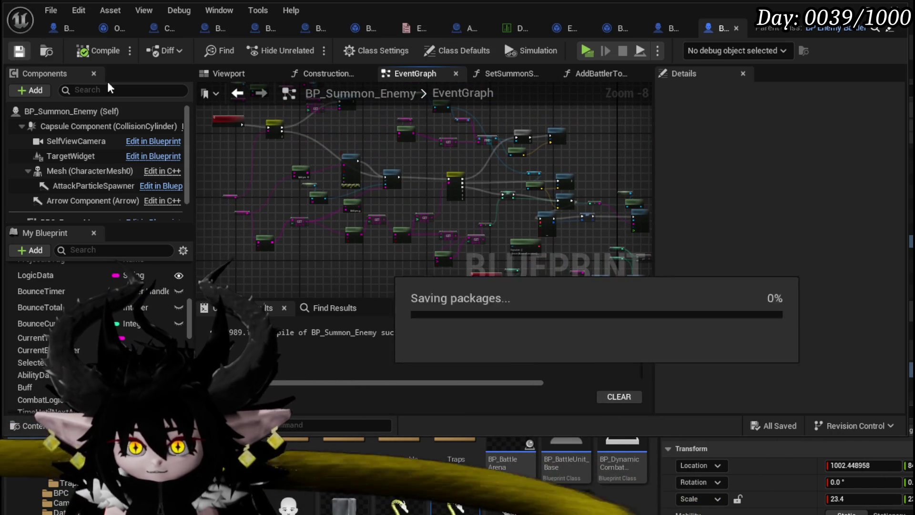
scroll(336, 140, up, 2)
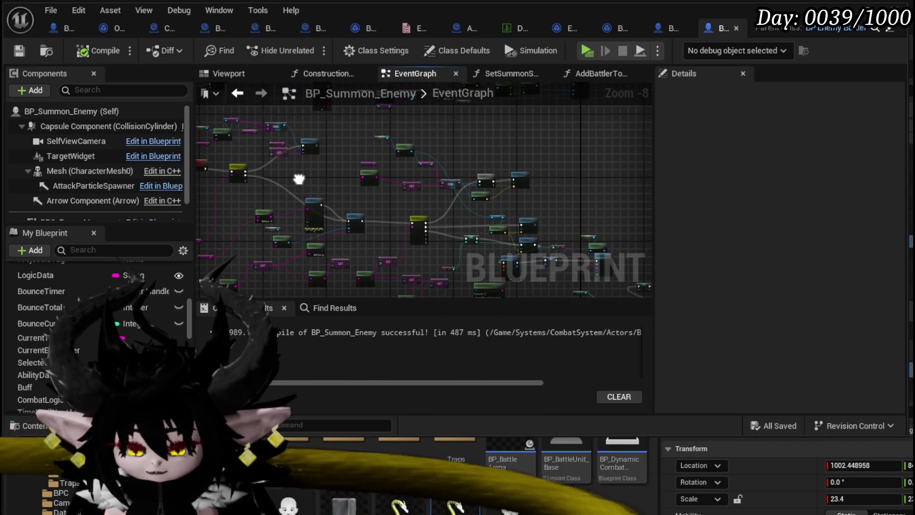
scroll(320, 174, up, 3)
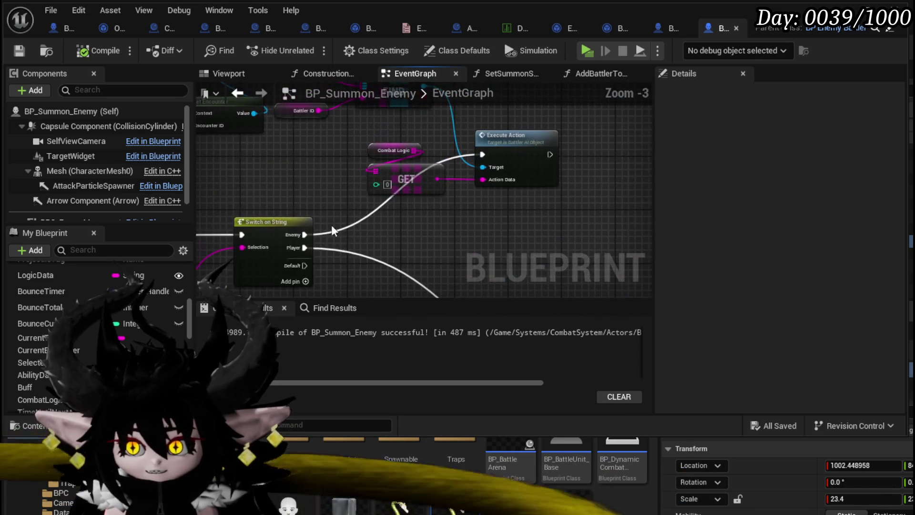
scroll(374, 210, down, 2)
key(ctrl+s)
Save and close the blueprint editor, then frame SM_Cube15 and look over the arena.
click(843, 8)
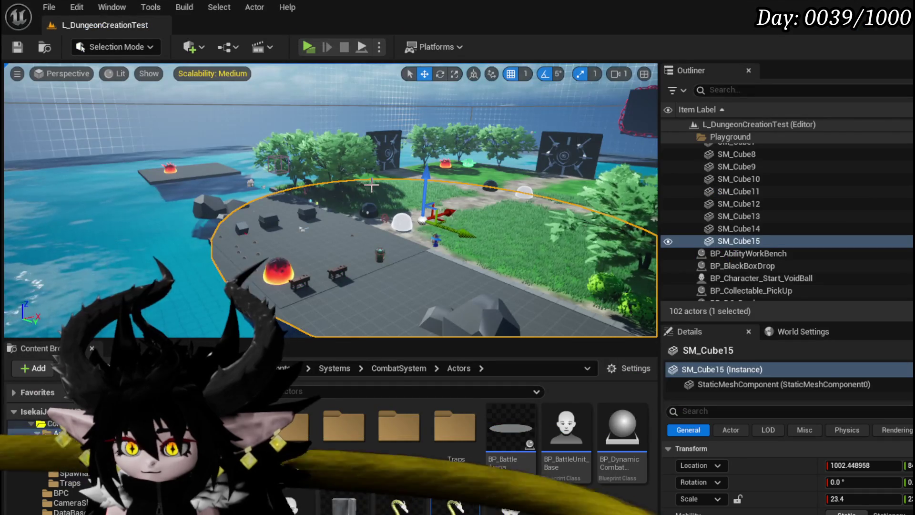
drag(273, 277, 244, 245)
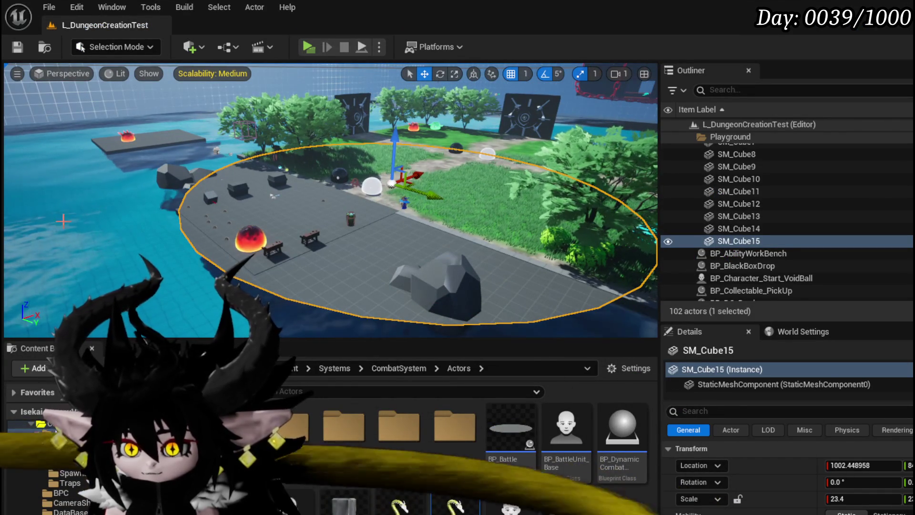
scroll(330, 200, up, 5)
mouse_move(347, 180)
mouse_down()
mouse_move(194, 292)
mouse_move(277, 272)
mouse_move(286, 248)
mouse_up()
key(f)
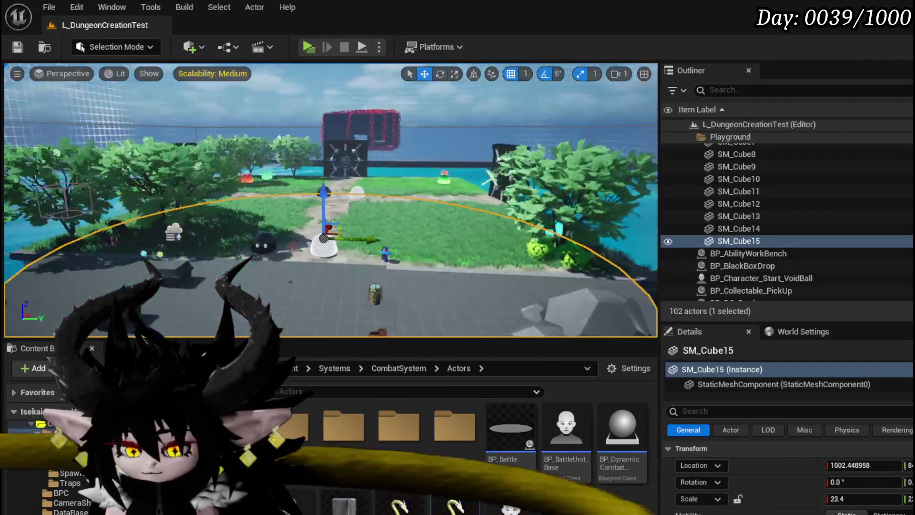
mouse_move(334, 215)
mouse_down()
mouse_move(353, 196)
mouse_move(334, 196)
mouse_up()
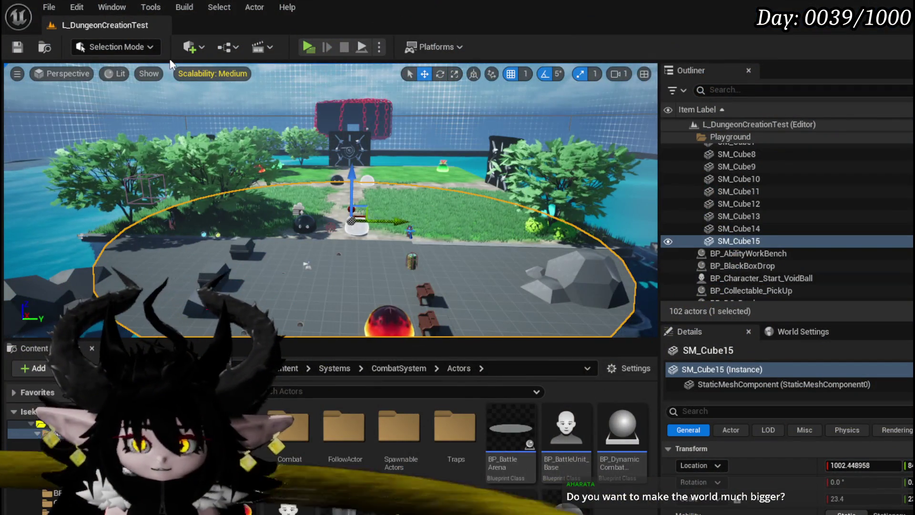
Run a standalone playtest, dismount the flying black ship with E, and close the preview.
click(308, 47)
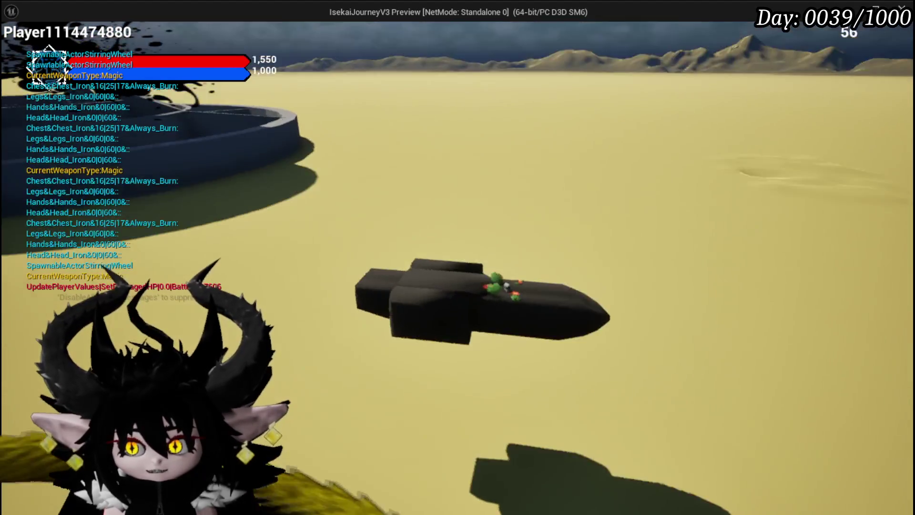
key(e)
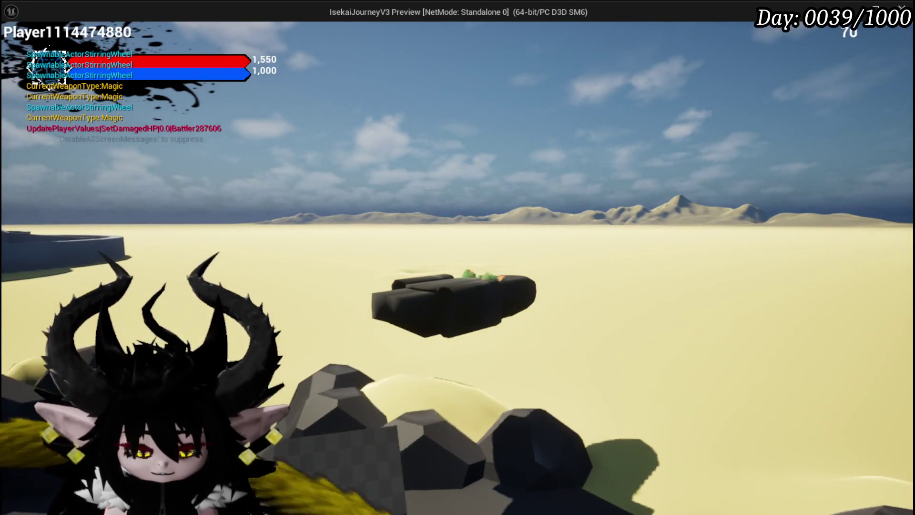
key(Escape)
Save the current Unreal level, then open CookingHUD_Concept.kra from Krita's recent documents.
click(22, 46)
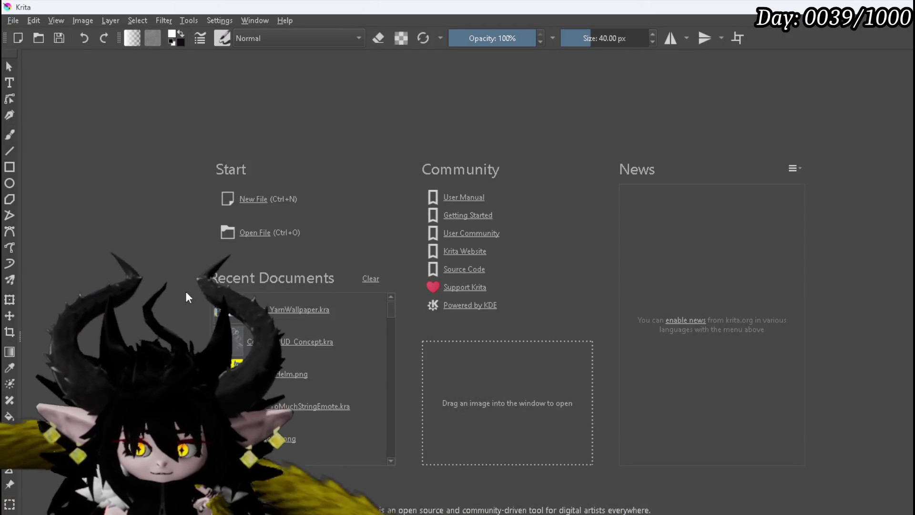
click(301, 329)
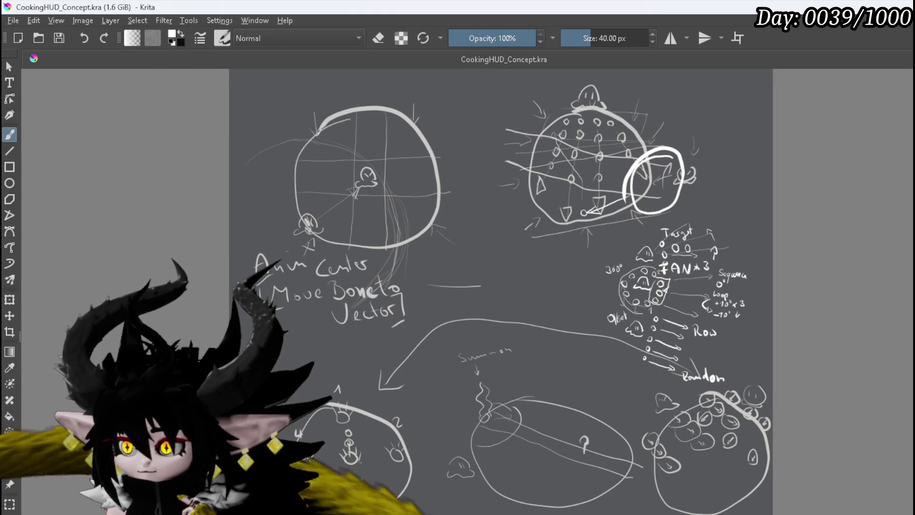
key(Delete)
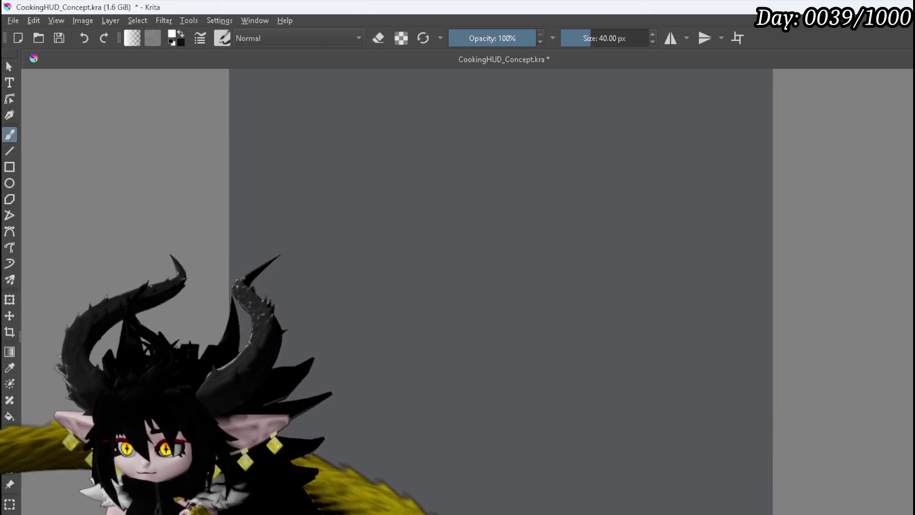
key(ctrl+z)
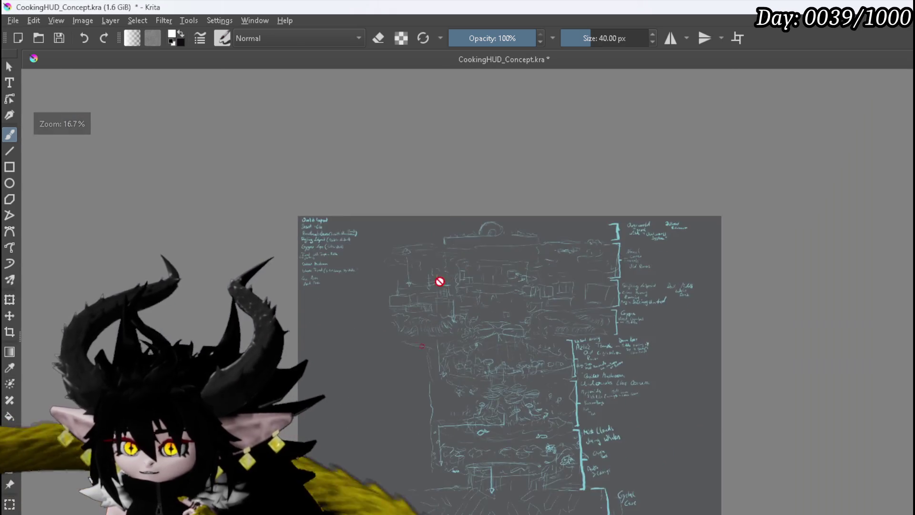
scroll(551, 259, up, 5)
scroll(654, 286, down, 1)
drag(654, 286, 576, 291)
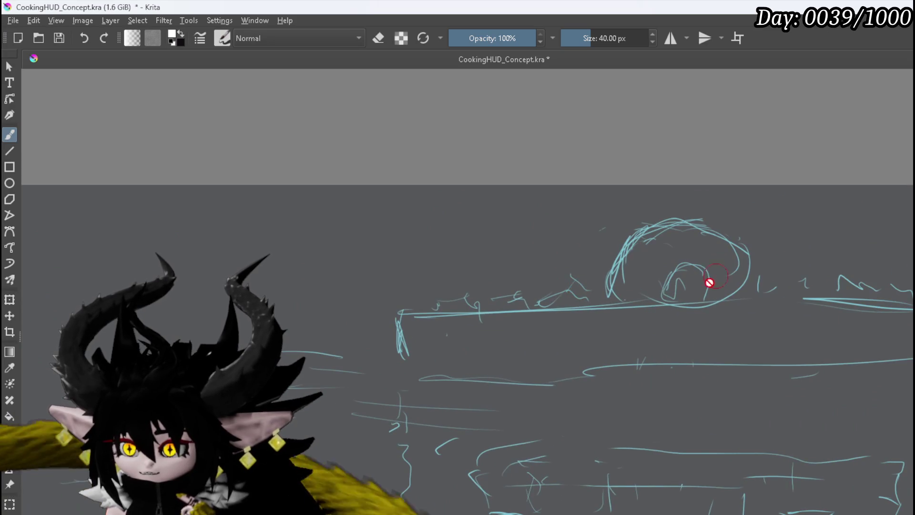
scroll(453, 241, down, 1)
drag(498, 225, 514, 222)
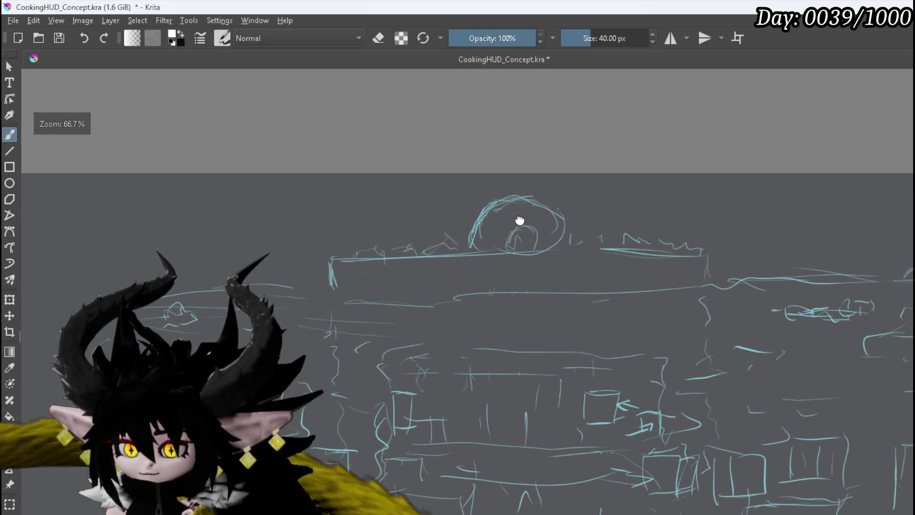
scroll(214, 296, up, 3)
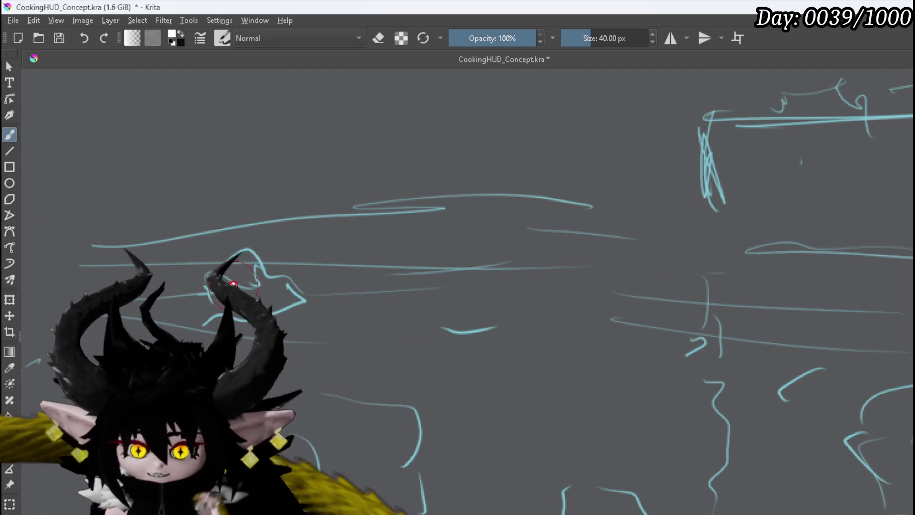
scroll(262, 296, down, 2)
drag(294, 288, 267, 166)
scroll(276, 334, down, 2)
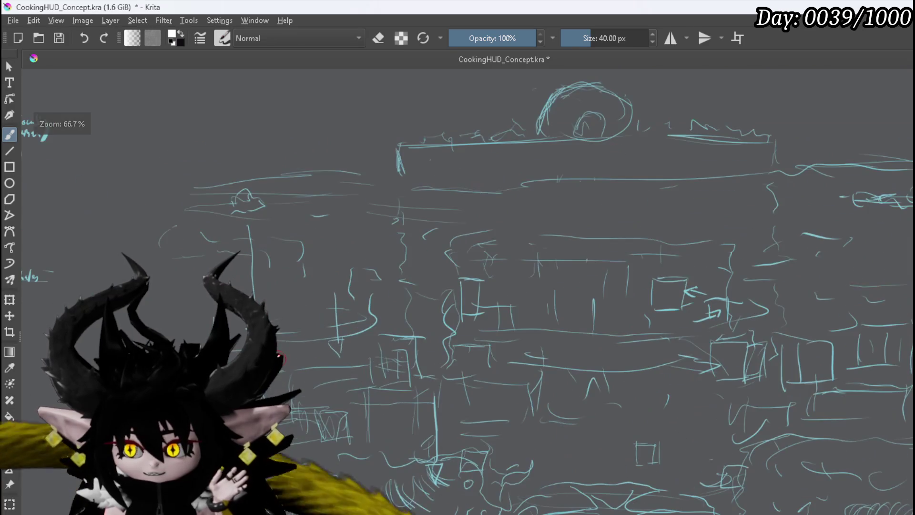
mouse_move(609, 345)
mouse_down()
mouse_move(592, 250)
mouse_move(568, 204)
mouse_up()
drag(559, 261, 558, 200)
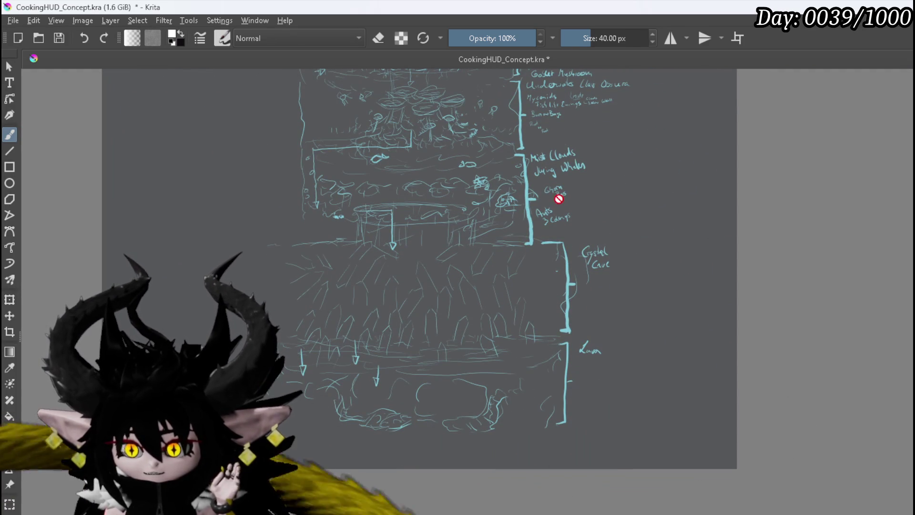
mouse_move(662, 216)
mouse_down()
mouse_move(678, 360)
mouse_move(633, 257)
mouse_up()
scroll(622, 248, up, 1)
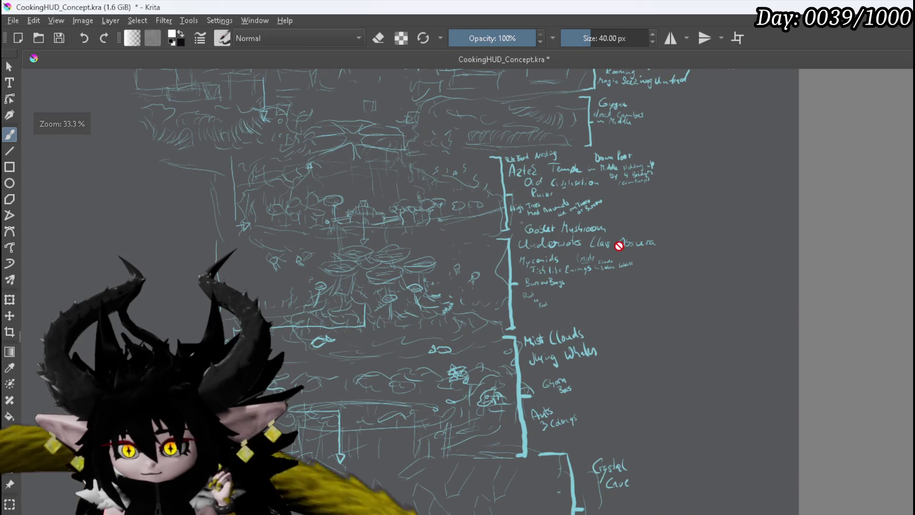
mouse_move(440, 211)
mouse_down()
mouse_move(436, 340)
mouse_move(377, 301)
mouse_up()
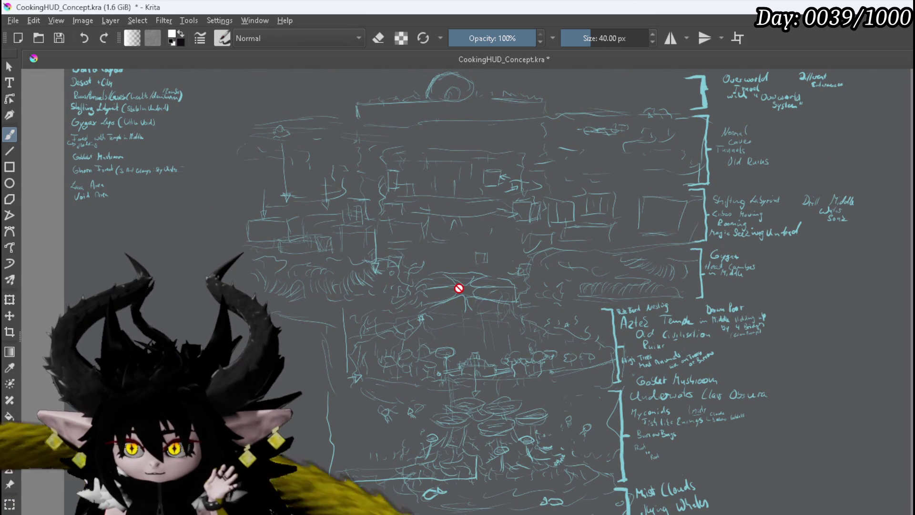
scroll(459, 289, up, 2)
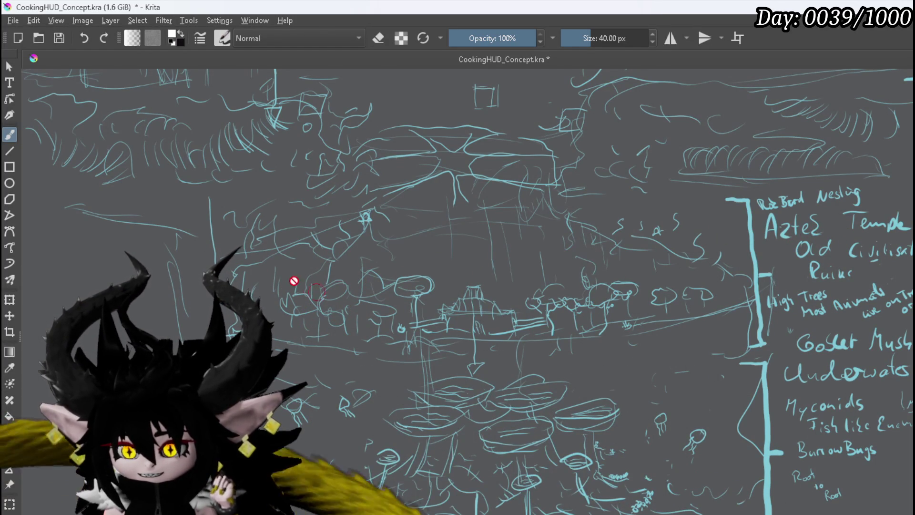
drag(306, 302, 447, 406)
scroll(447, 407, down, 2)
scroll(388, 342, down, 2)
scroll(478, 293, up, 2)
scroll(477, 310, down, 2)
scroll(436, 351, up, 2)
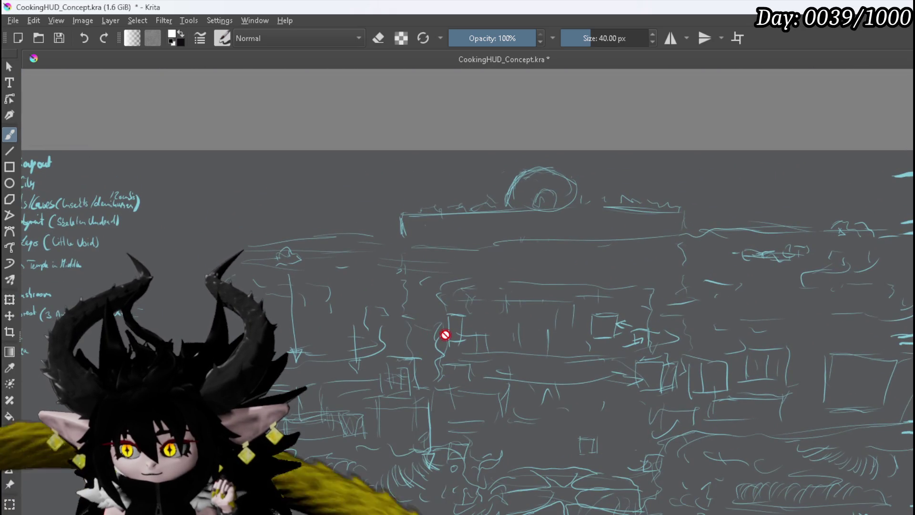
scroll(445, 334, down, 4)
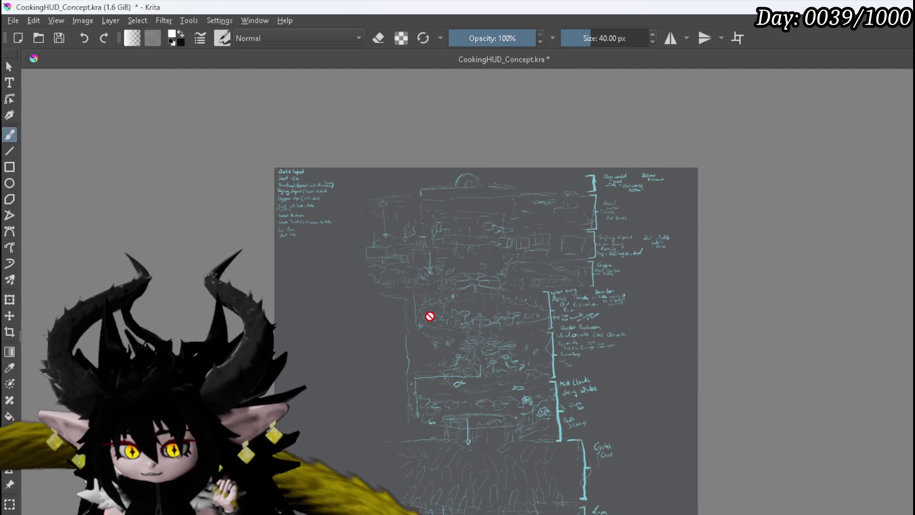
scroll(468, 298, up, 2)
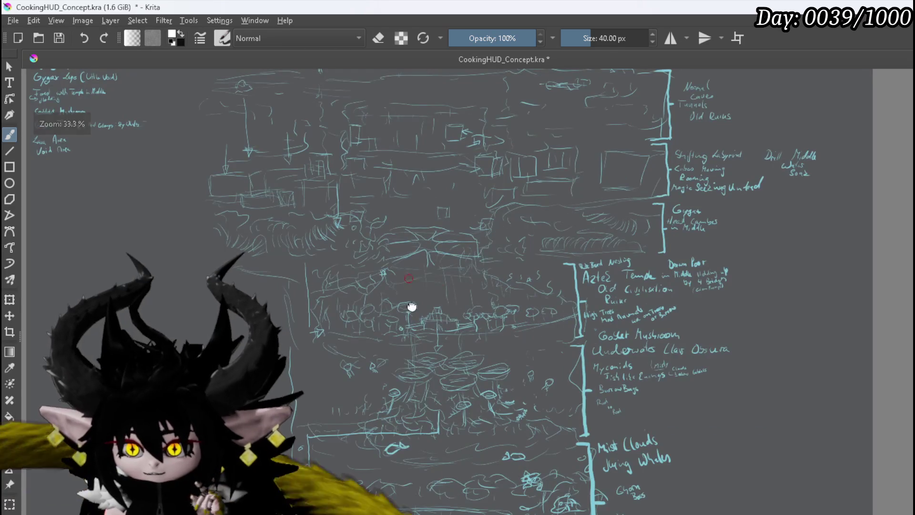
drag(408, 286, 437, 368)
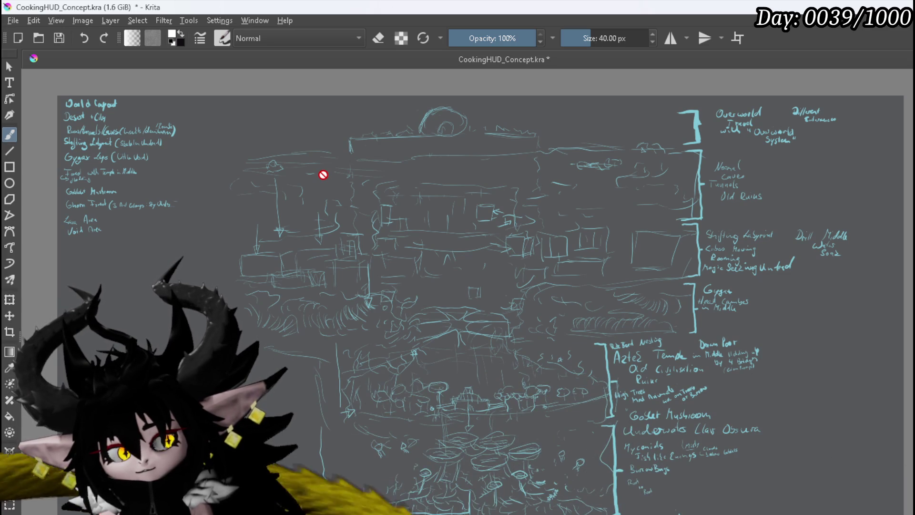
scroll(322, 174, up, 1)
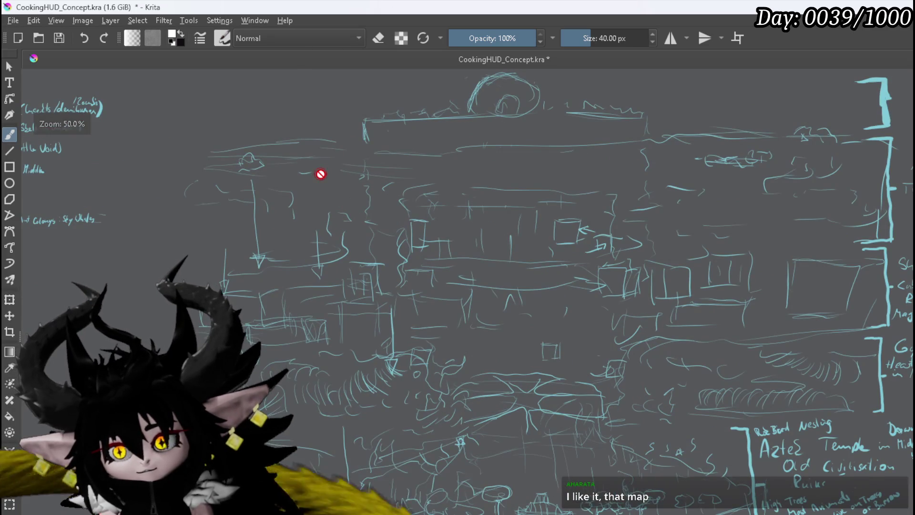
drag(339, 178, 283, 188)
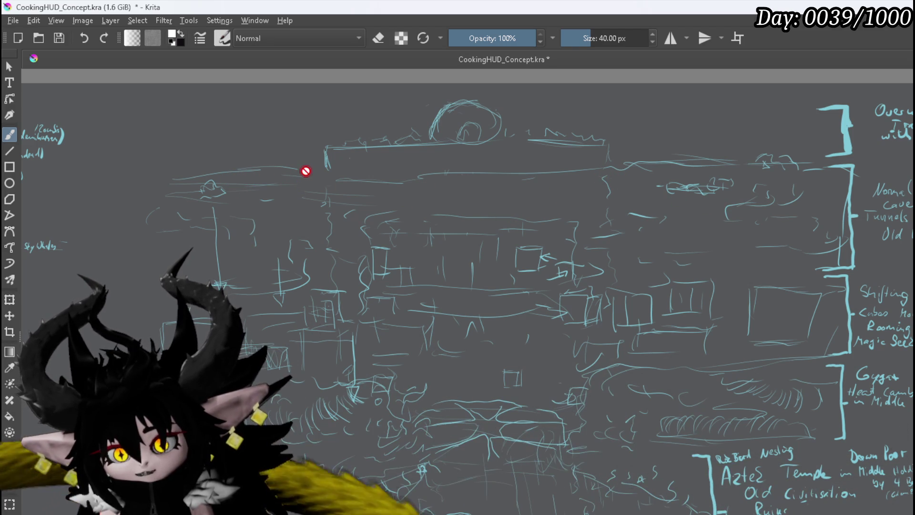
drag(329, 357, 342, 232)
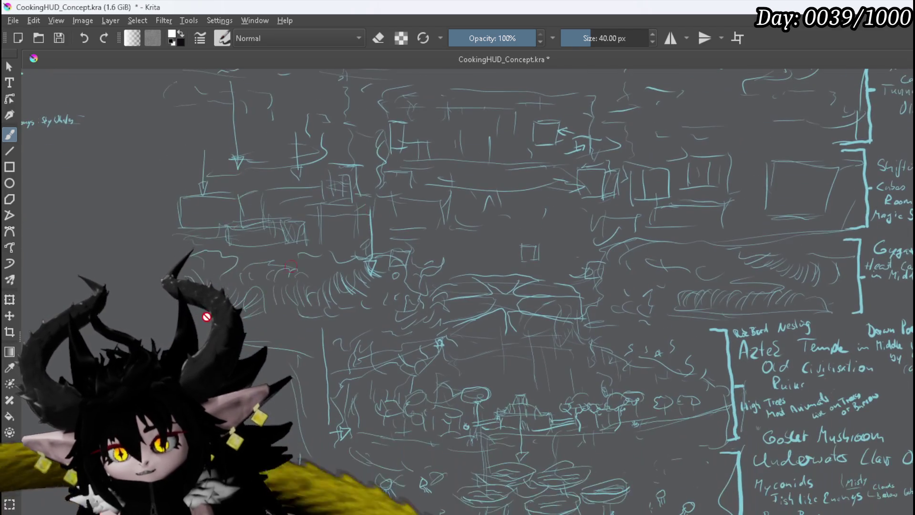
scroll(311, 349, down, 3)
scroll(337, 347, down, 1)
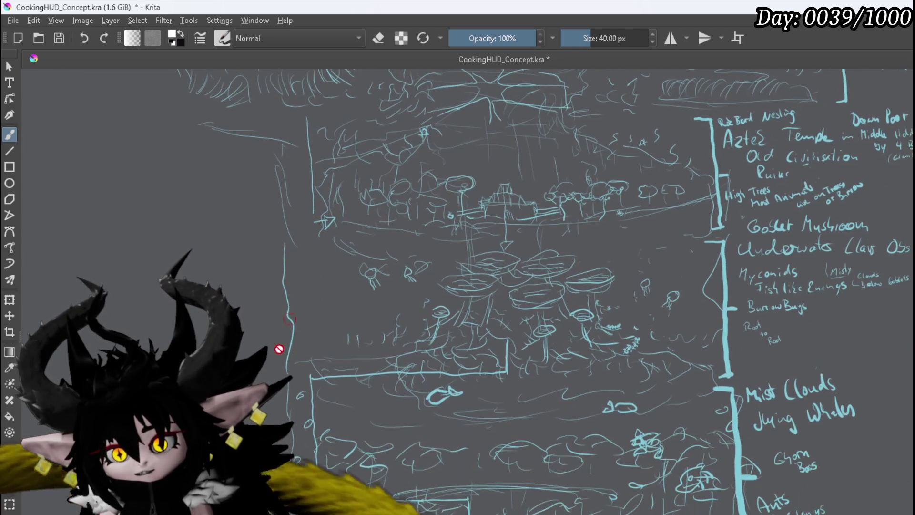
scroll(408, 342, down, 2)
scroll(317, 388, down, 3)
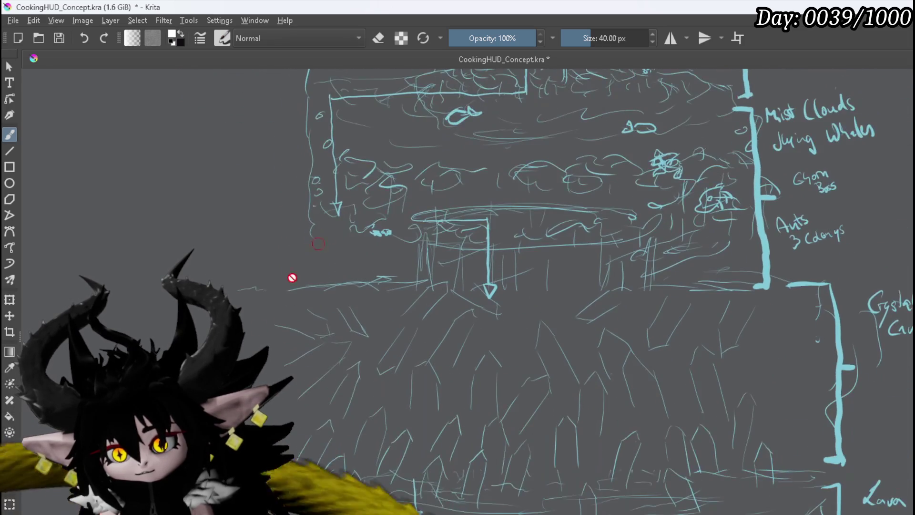
drag(437, 446, 421, 299)
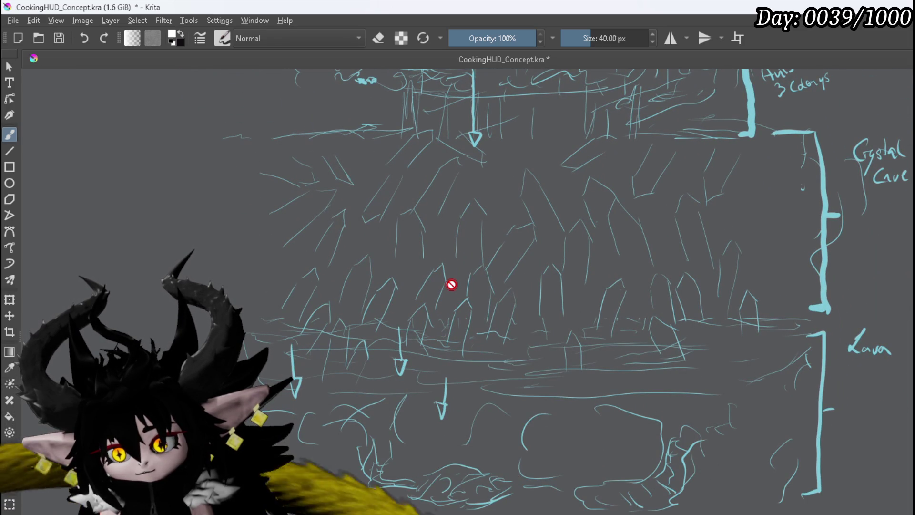
drag(431, 282, 429, 374)
scroll(429, 374, down, 3)
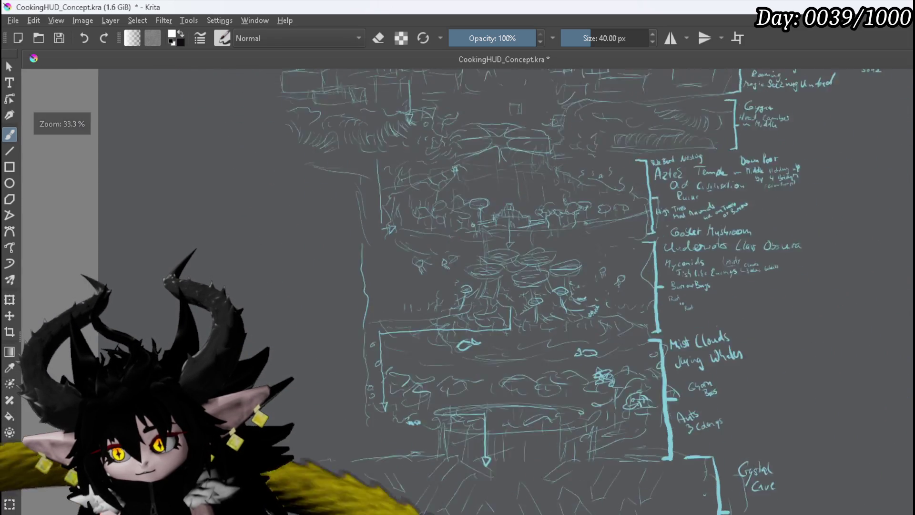
scroll(413, 289, up, 3)
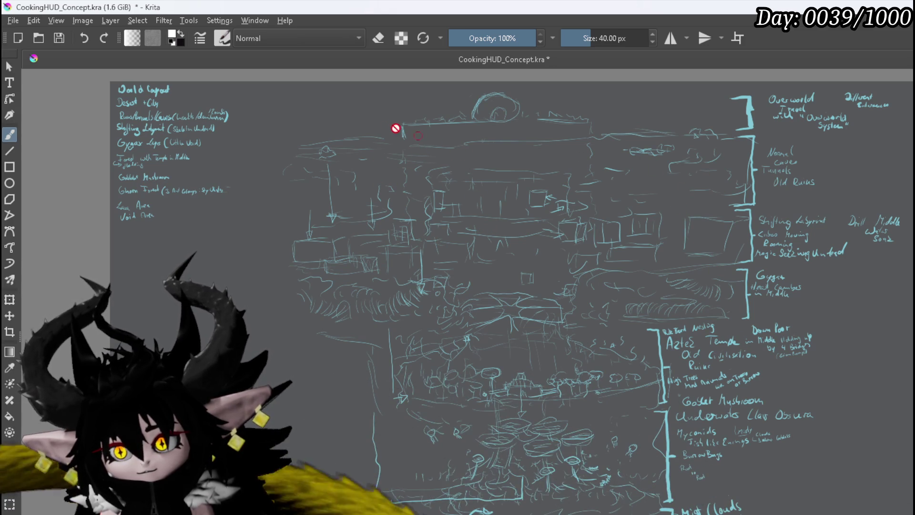
scroll(402, 130, up, 3)
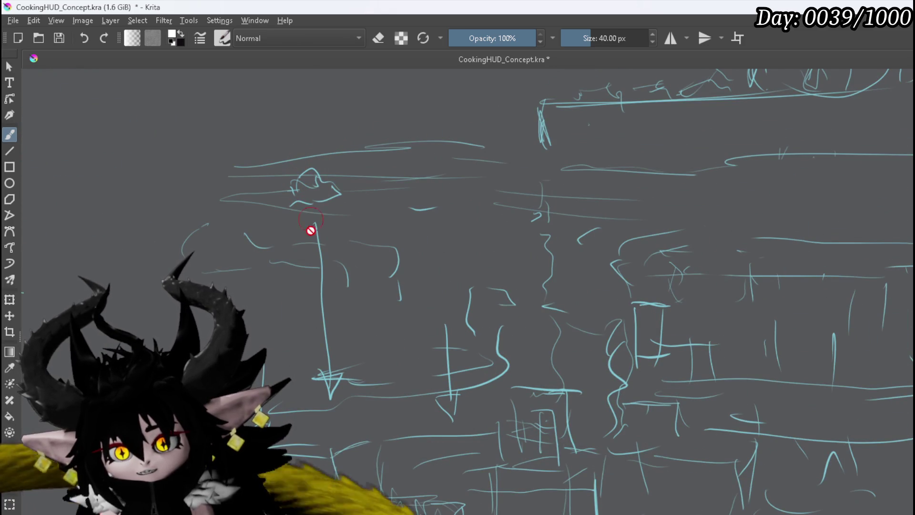
scroll(402, 215, down, 3)
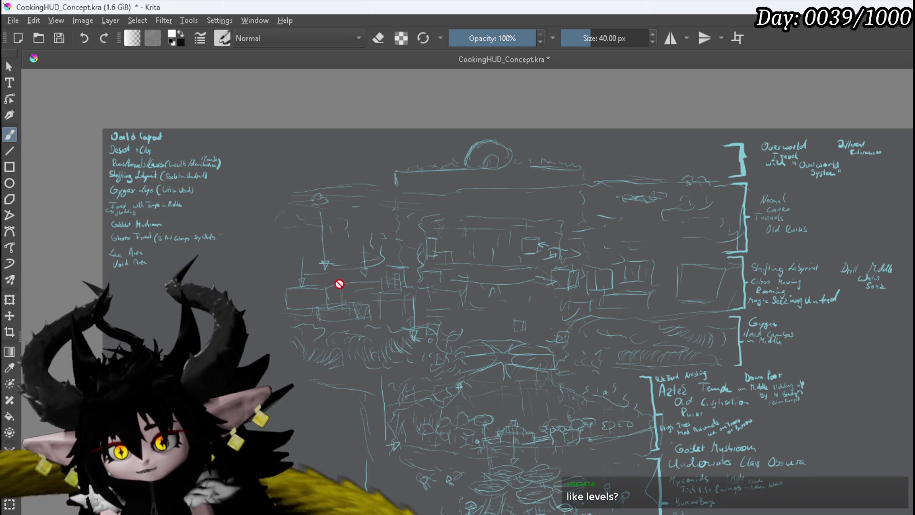
scroll(594, 220, down, 3)
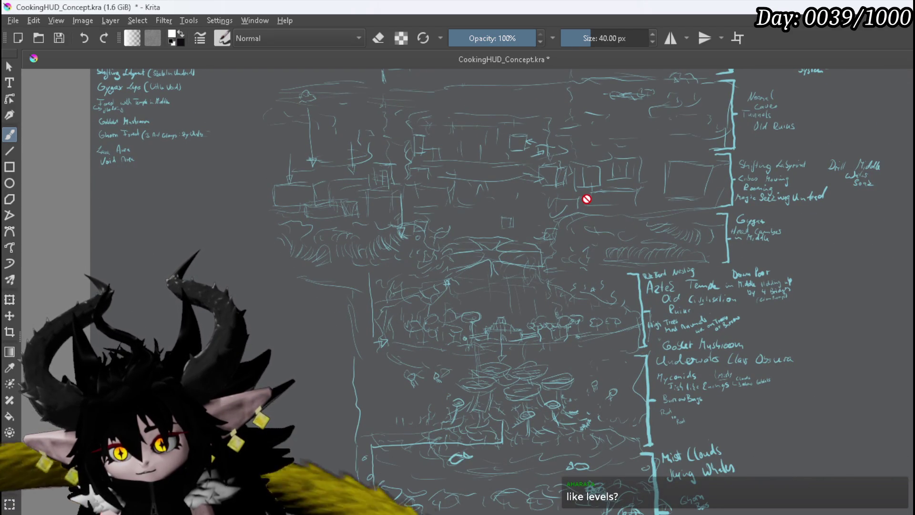
scroll(586, 199, up, 2)
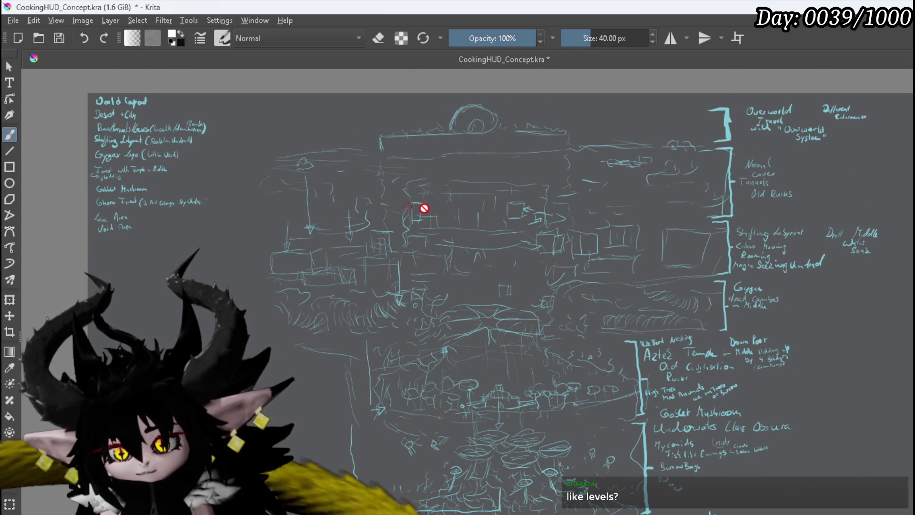
scroll(474, 228, down, 4)
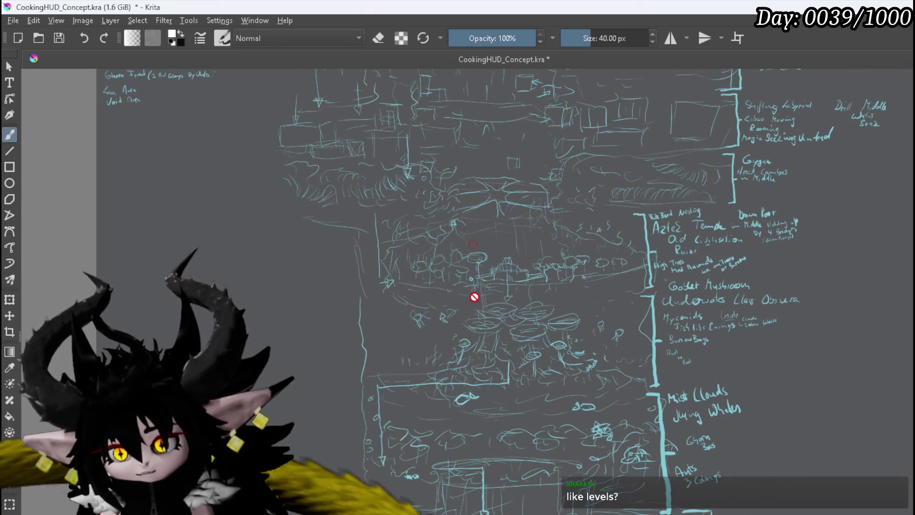
scroll(486, 429, down, 5)
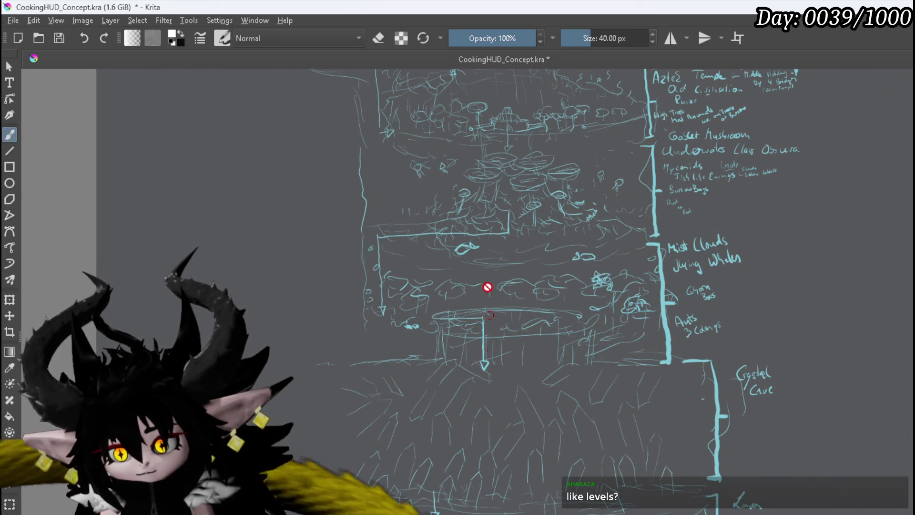
scroll(487, 277, up, 3)
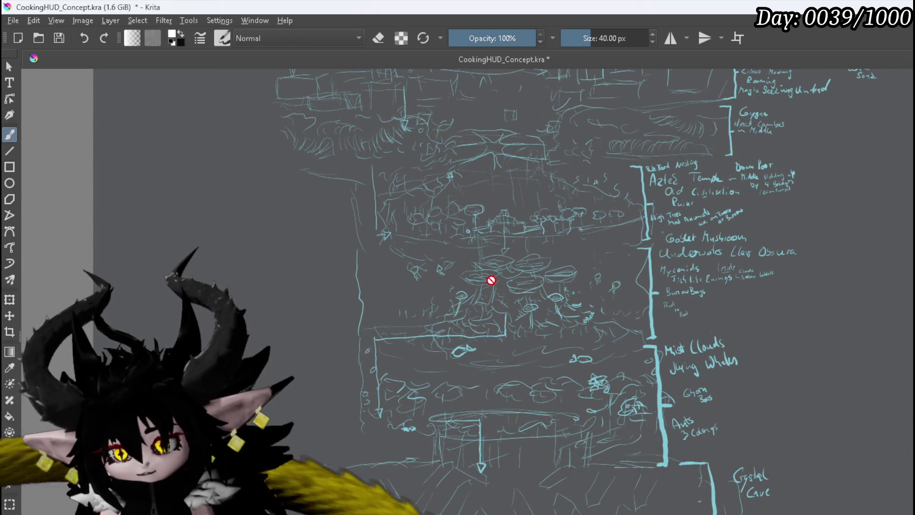
scroll(491, 247, down, 3)
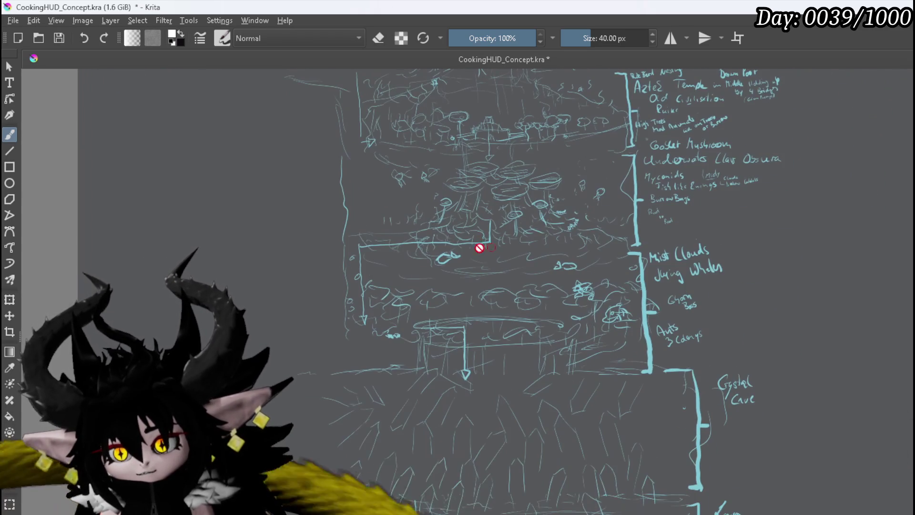
scroll(443, 376, up, 2)
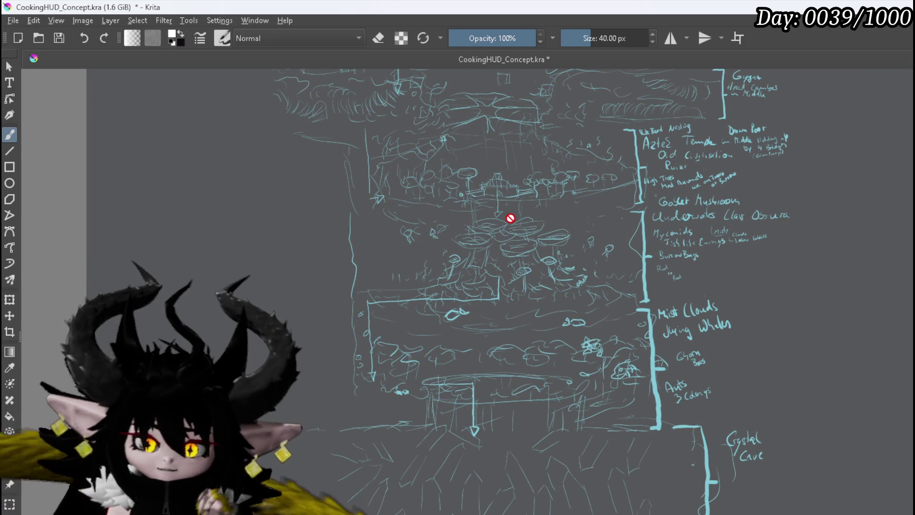
scroll(412, 143, up, 4)
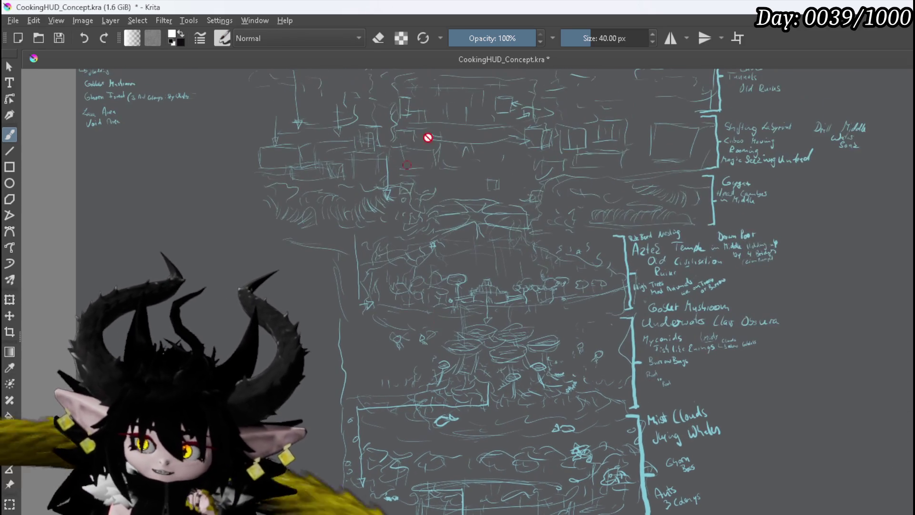
drag(468, 260, 420, 335)
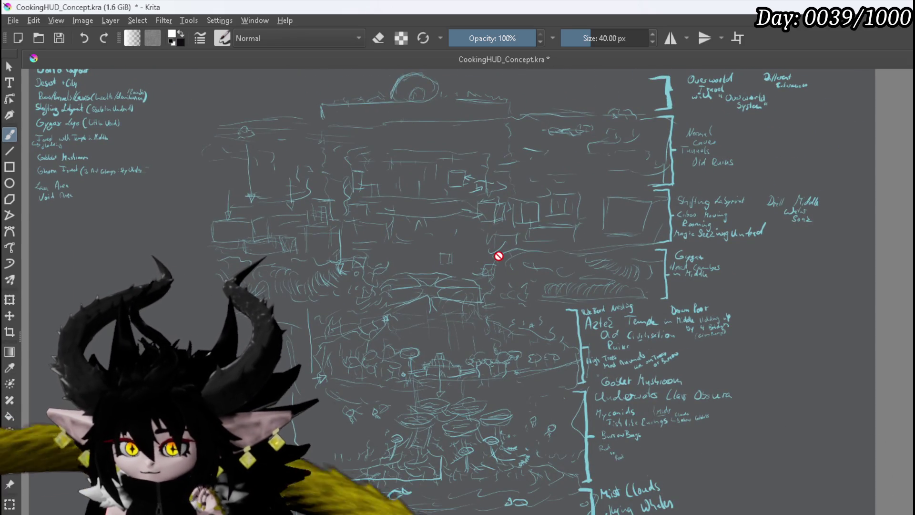
scroll(498, 256, up, 2)
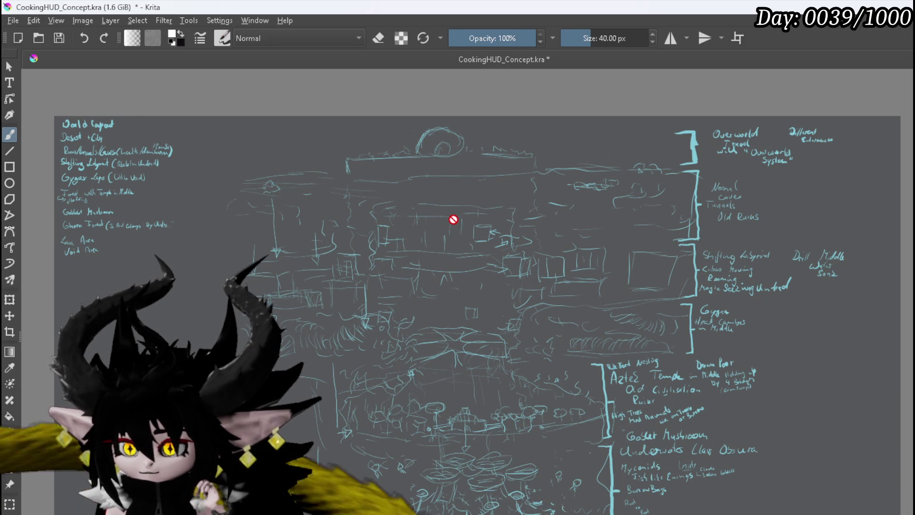
scroll(376, 147, up, 3)
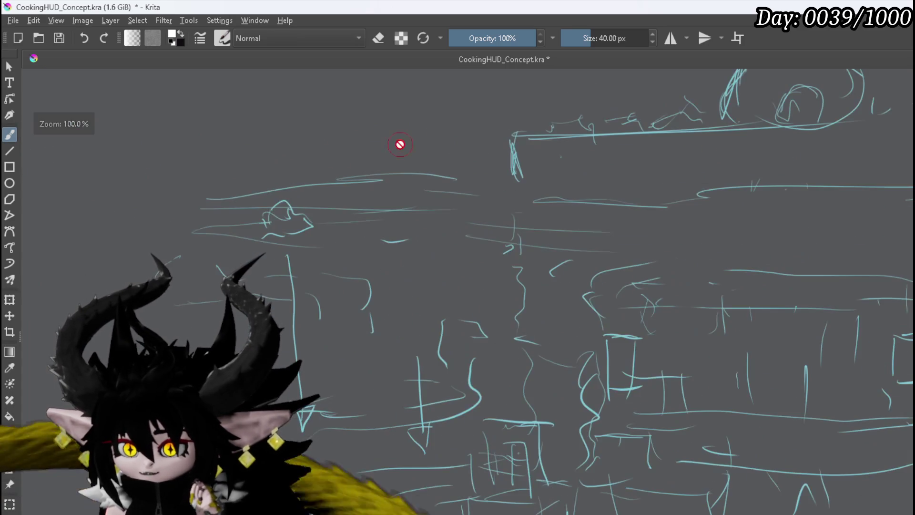
drag(145, 251, 106, 261)
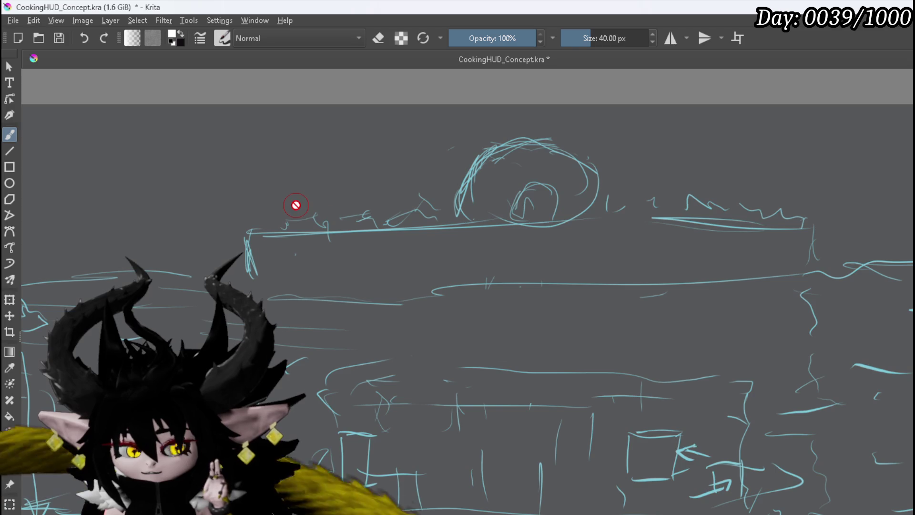
scroll(494, 232, down, 2)
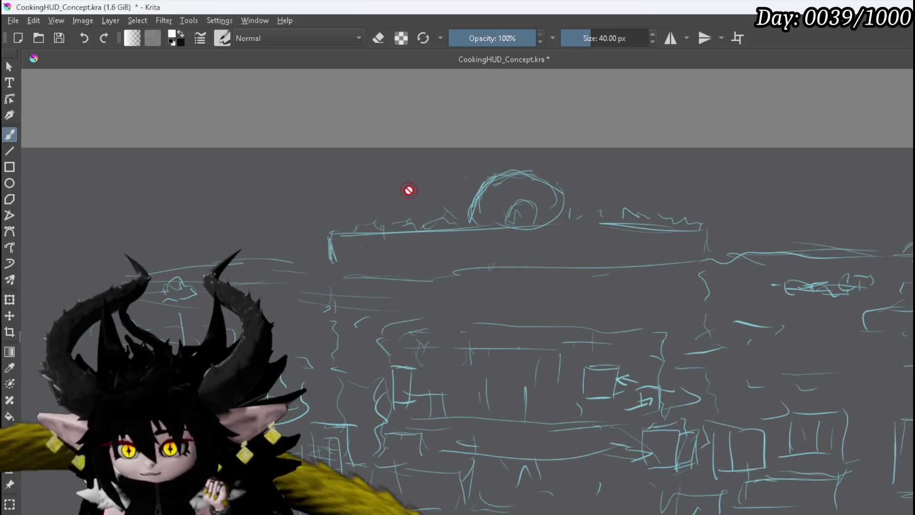
drag(362, 200, 291, 174)
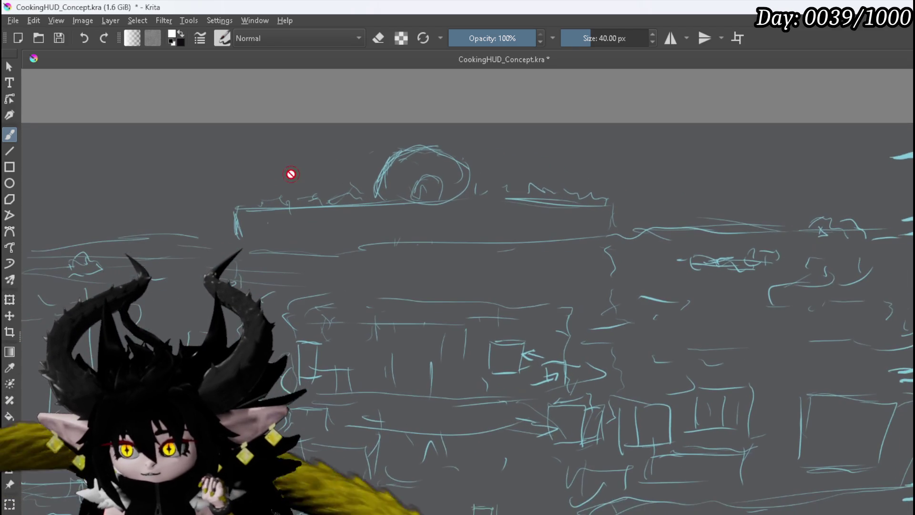
scroll(292, 191, down, 2)
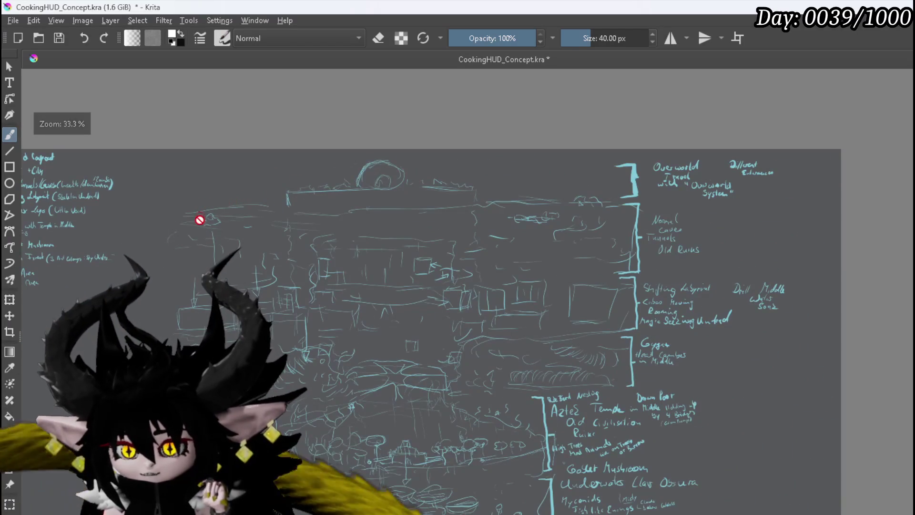
scroll(205, 204, up, 4)
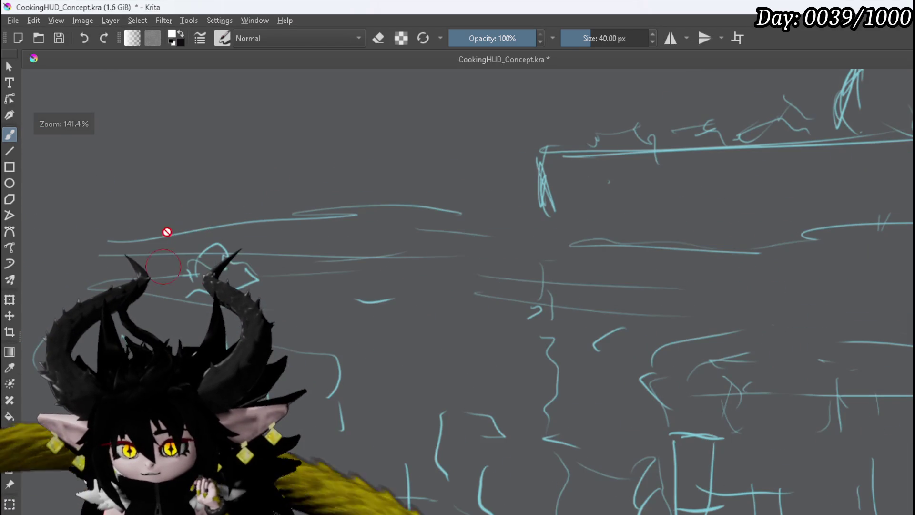
scroll(270, 237, down, 2)
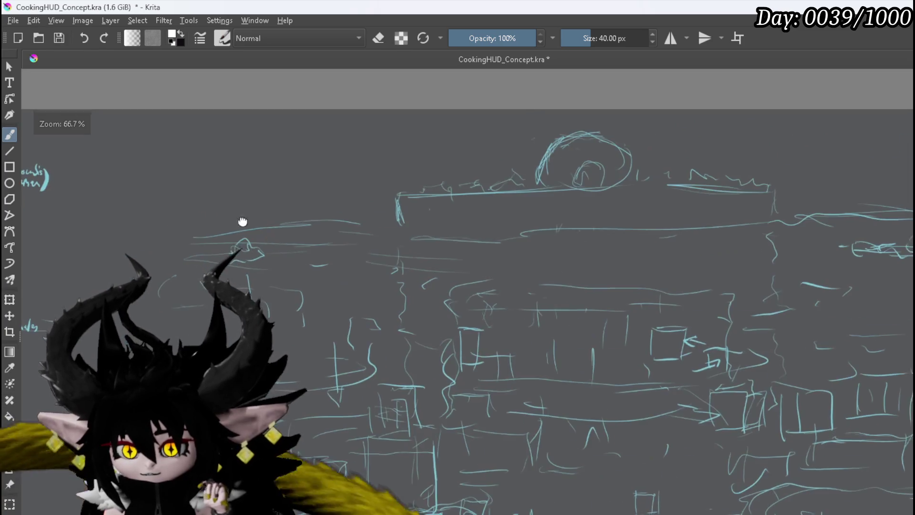
drag(270, 237, 186, 159)
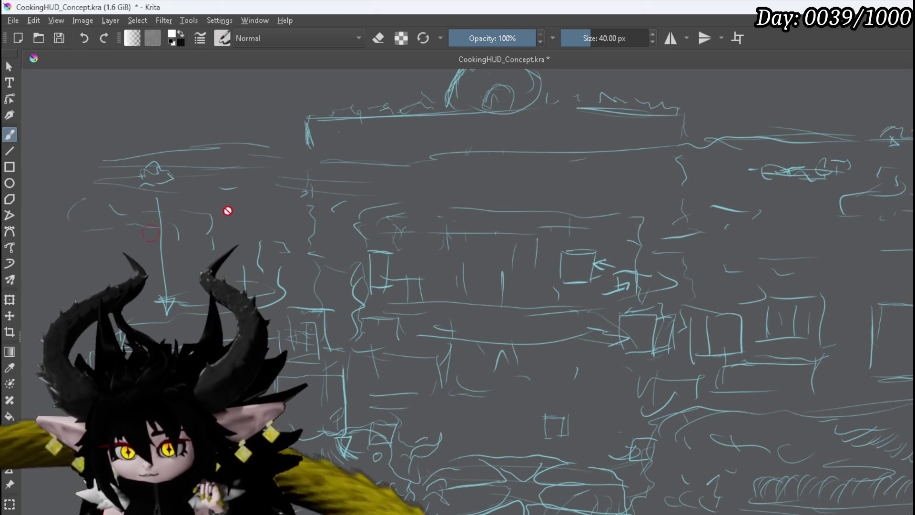
scroll(505, 302, down, 3)
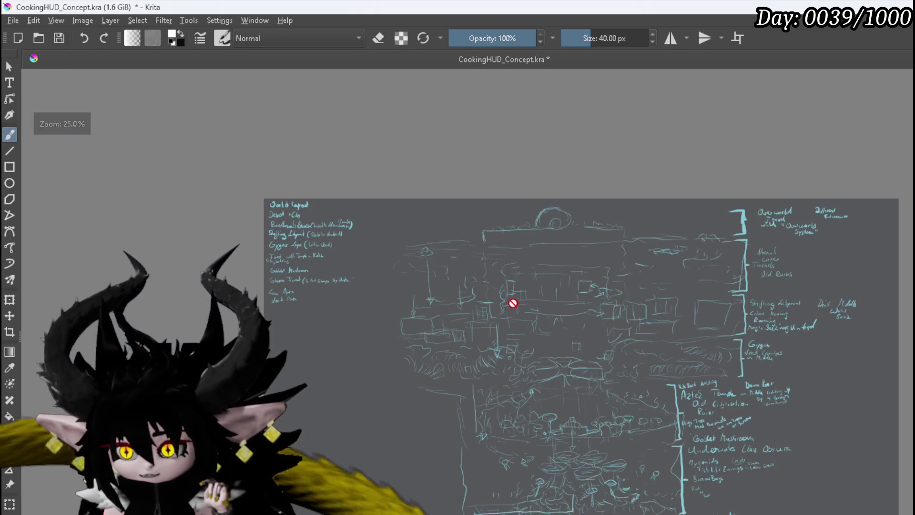
drag(515, 304, 343, 191)
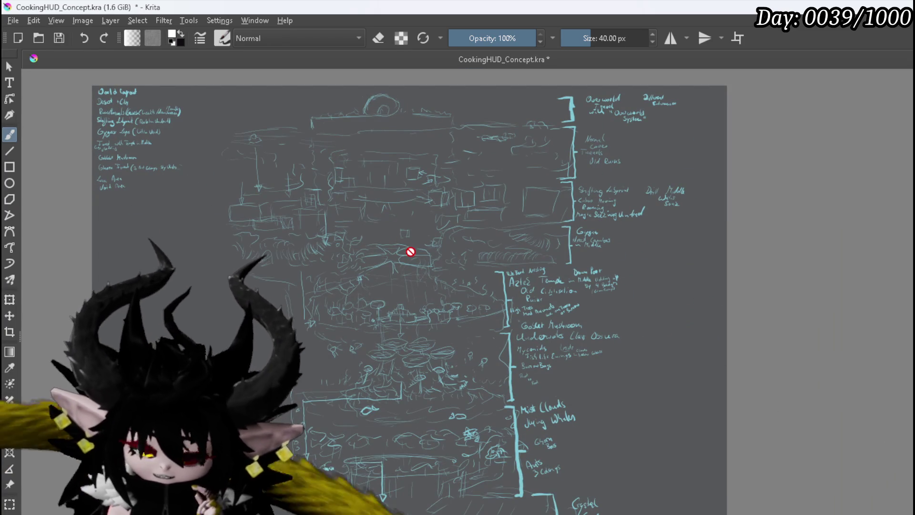